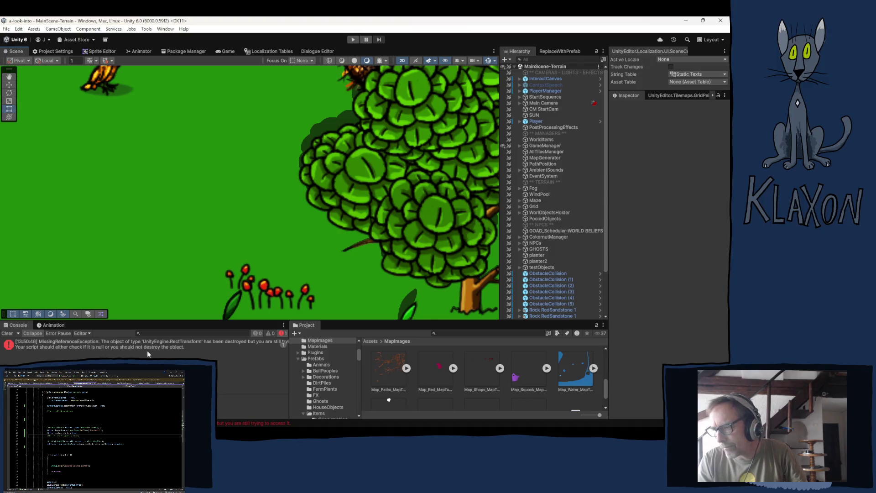
Step: Clear the MissingReferenceException error from Unity's Console
{"action": "left_click", "coordinate": [7, 333]}
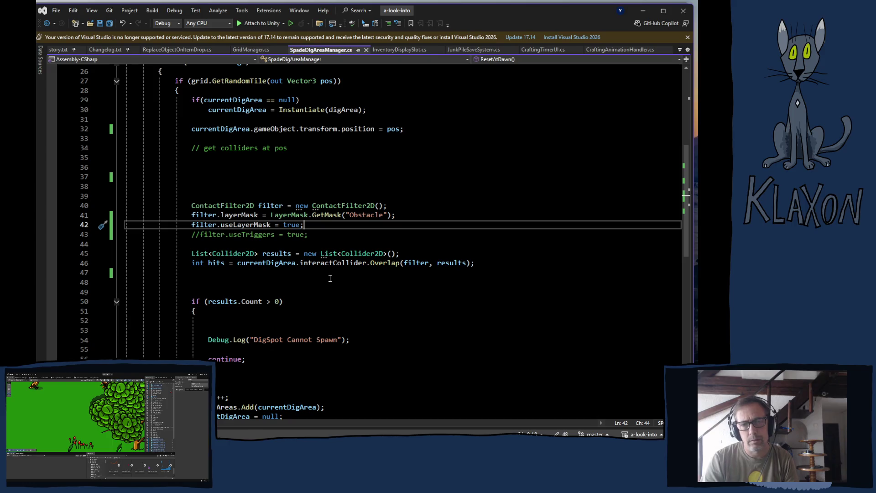
{"action": "mouse_move", "coordinate": [332, 252]}
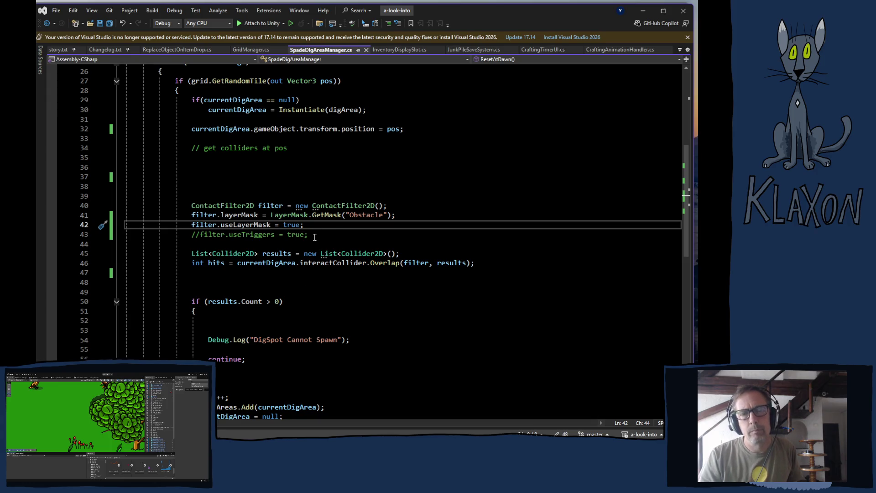
{"action": "mouse_move", "coordinate": [311, 110]}
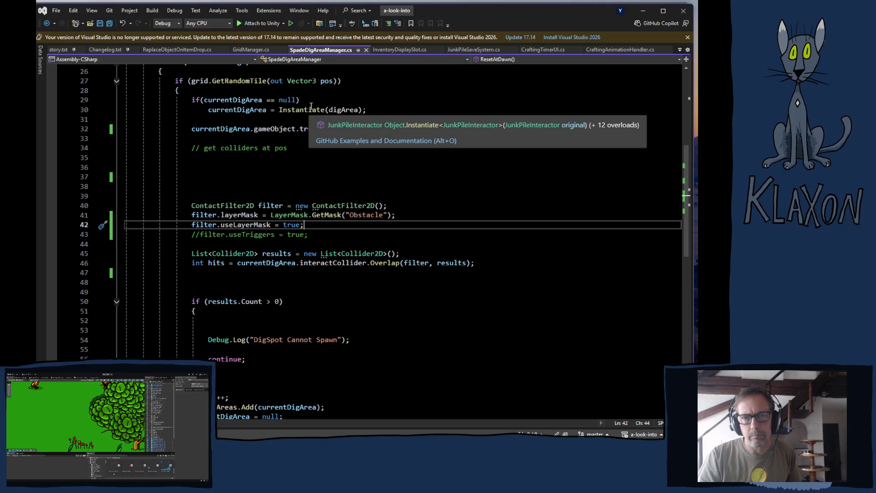
{"action": "mouse_move", "coordinate": [343, 110]}
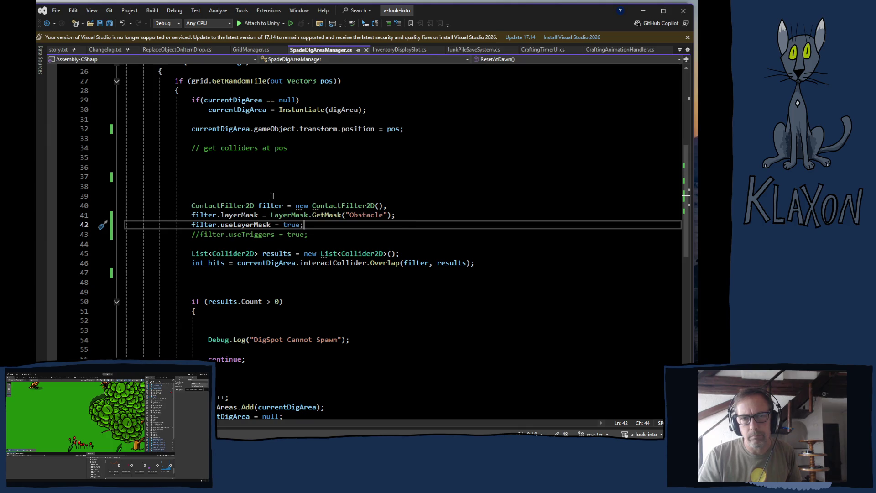
{"action": "scroll", "coordinate": [282, 193], "scroll_direction": "up", "scroll_amount": 5}
{"action": "scroll", "coordinate": [371, 200], "scroll_direction": "up", "scroll_amount": 4}
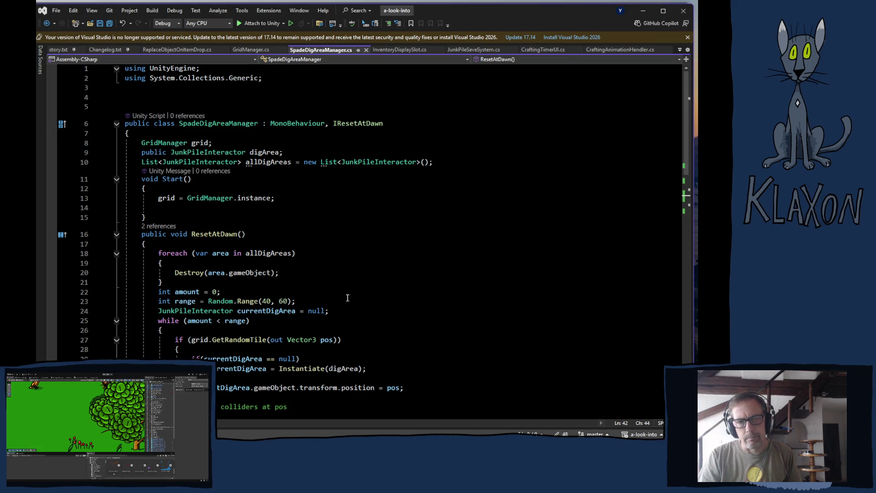
{"action": "scroll", "coordinate": [339, 296], "scroll_direction": "down", "scroll_amount": 1}
{"action": "scroll", "coordinate": [331, 303], "scroll_direction": "down", "scroll_amount": 2}
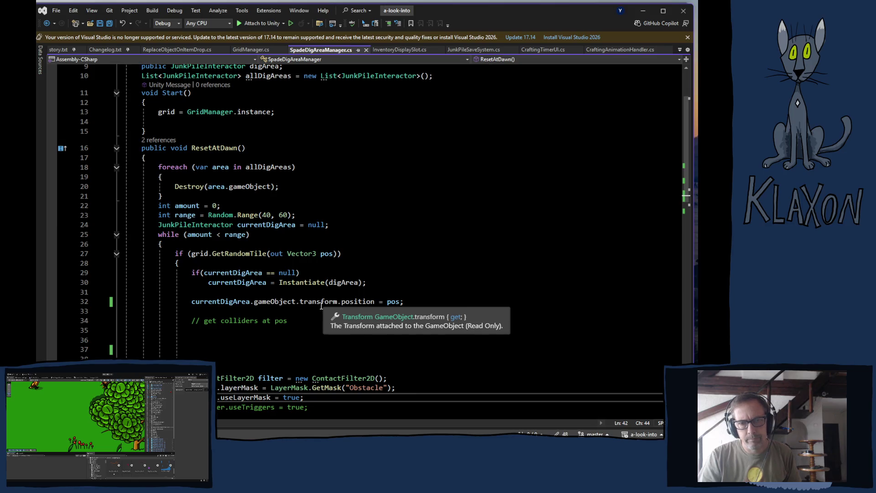
{"action": "scroll", "coordinate": [321, 302], "scroll_direction": "down", "scroll_amount": 1}
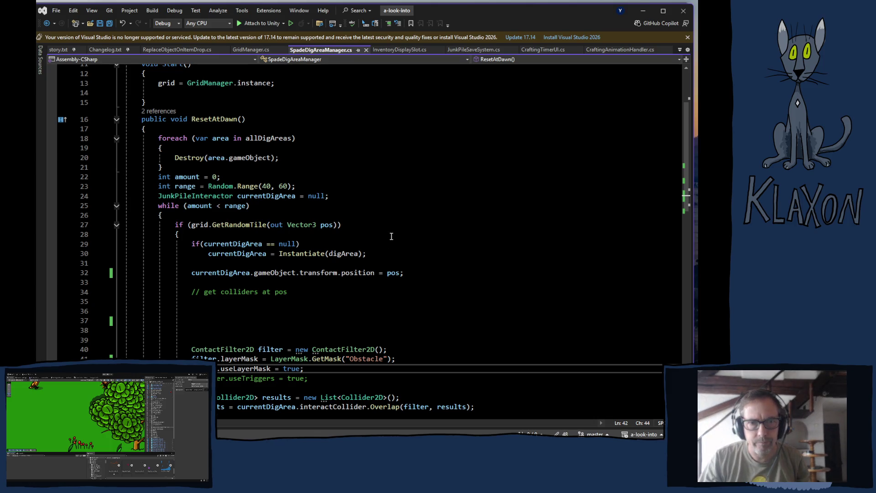
{"action": "mouse_move", "coordinate": [287, 252]}
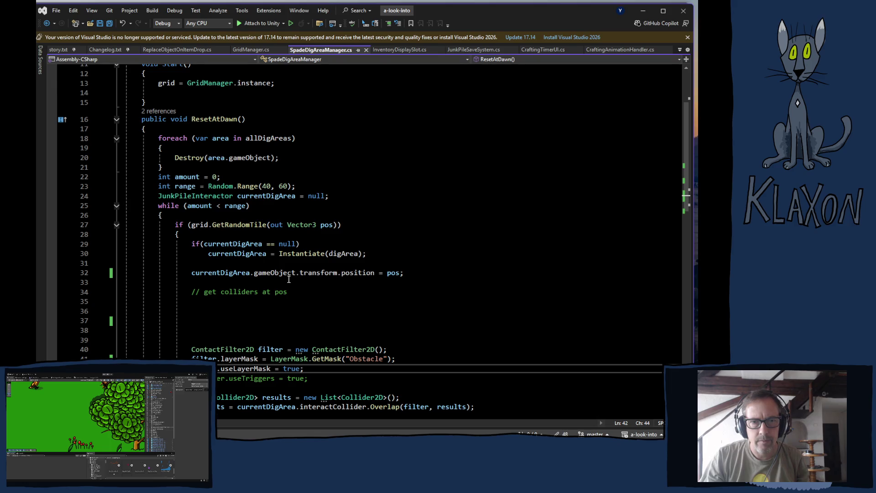
{"action": "right_click", "coordinate": [234, 296]}
{"action": "left_click", "coordinate": [164, 260]}
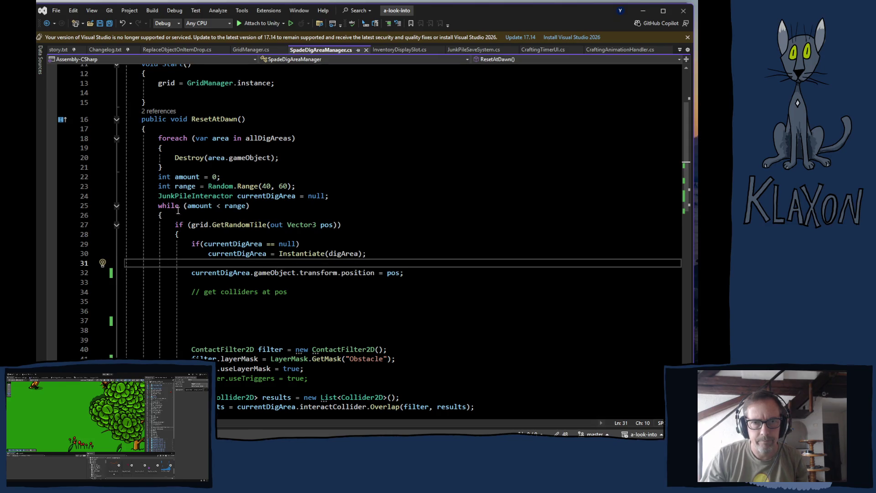
{"action": "left_click", "coordinate": [159, 195]}
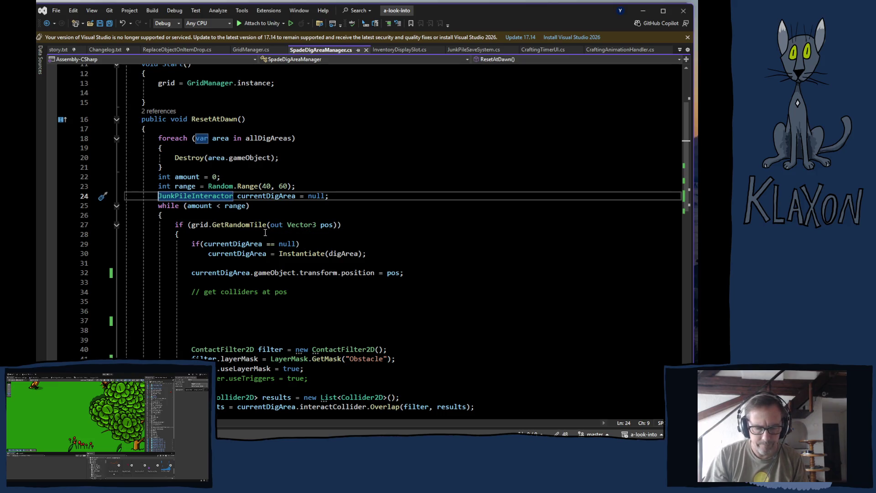
Step: Comment out line 24, spawning/positioning lines 29–32, and contact-filter overlap lines 40–46
{"action": "type", "text": "//"}
{"action": "scroll", "coordinate": [292, 228], "scroll_direction": "down", "scroll_amount": 2}
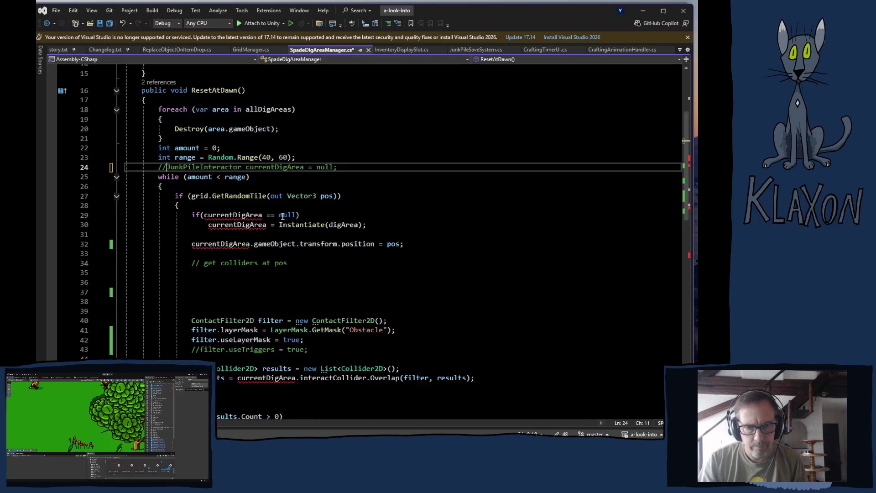
{"action": "left_click_drag", "start_coordinate": [191, 185], "coordinate": [418, 216]}
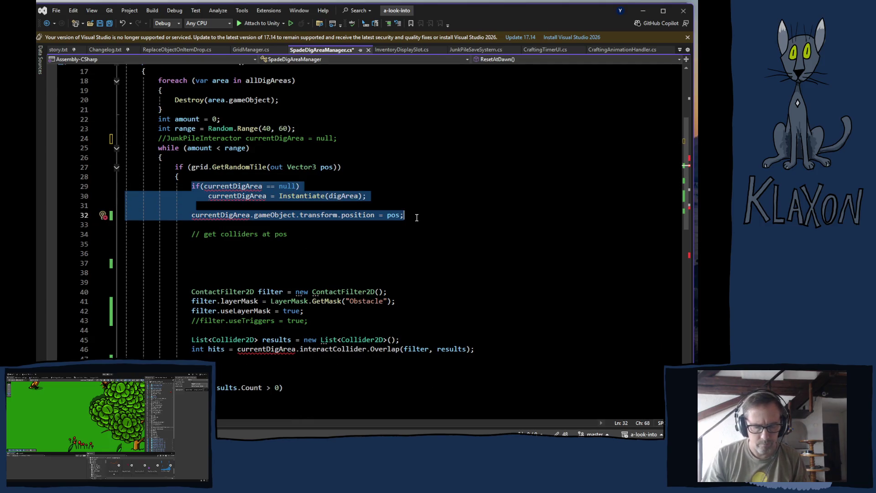
{"action": "key", "text": "ctrl+k"}
{"action": "key", "text": "ctrl+c"}
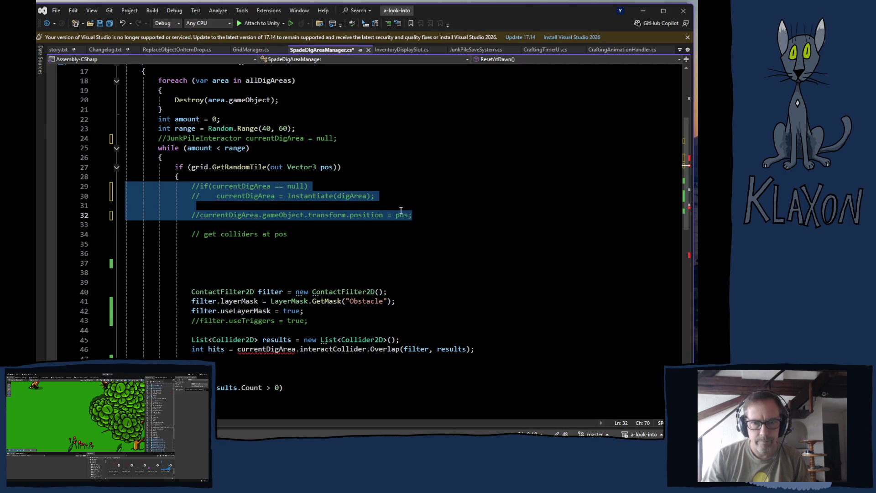
{"action": "scroll", "coordinate": [406, 238], "scroll_direction": "down", "scroll_amount": 4}
{"action": "left_click_drag", "start_coordinate": [191, 178], "coordinate": [428, 245]}
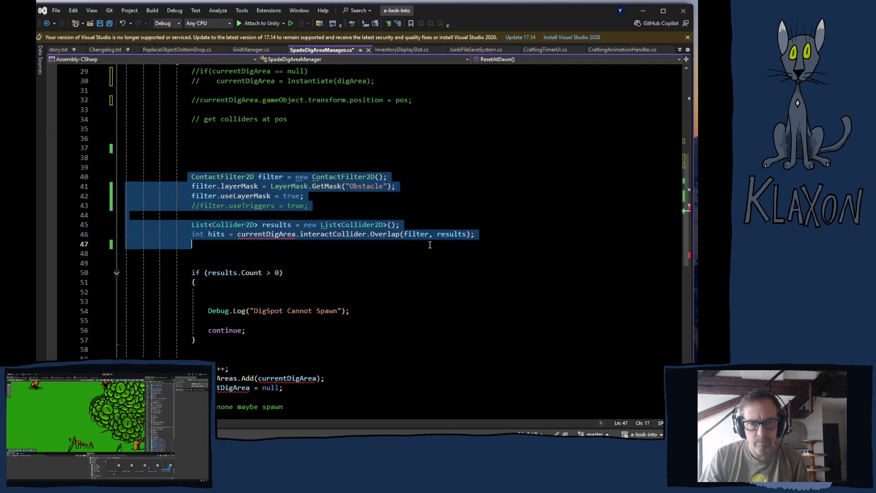
{"action": "key", "text": "ctrl+k"}
{"action": "key", "text": "ctrl+c"}
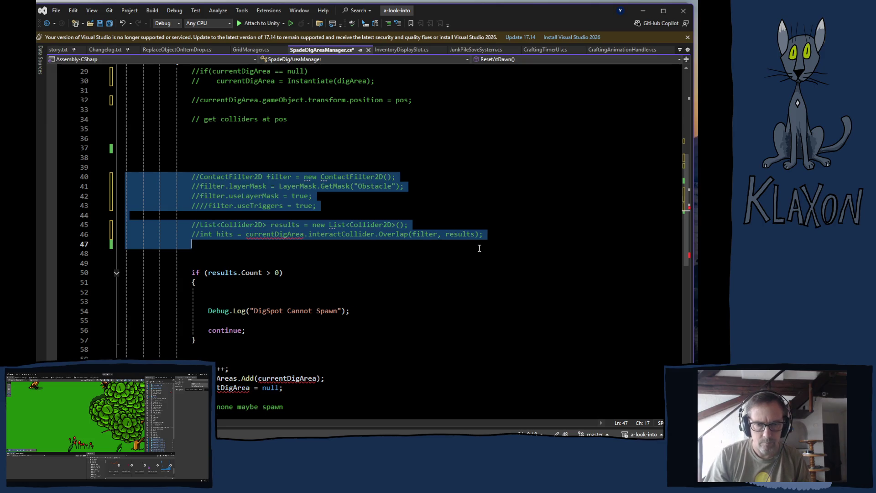
Step: Comment out the results.Count check block and the allDigAreas.Add and reset lines 61–62
{"action": "scroll", "coordinate": [479, 244], "scroll_direction": "down", "scroll_amount": 3}
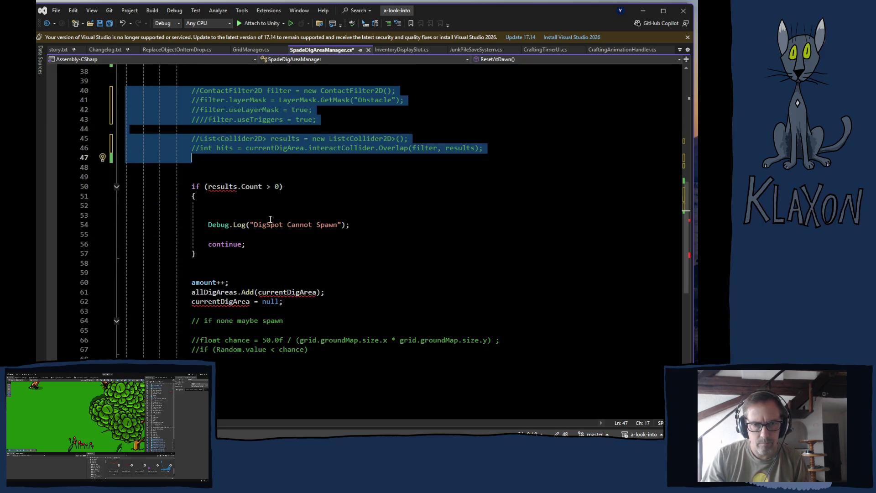
{"action": "mouse_move", "coordinate": [193, 188]}
{"action": "left_mouse_down"}
{"action": "mouse_move", "coordinate": [260, 261]}
{"action": "mouse_move", "coordinate": [259, 254]}
{"action": "left_mouse_up"}
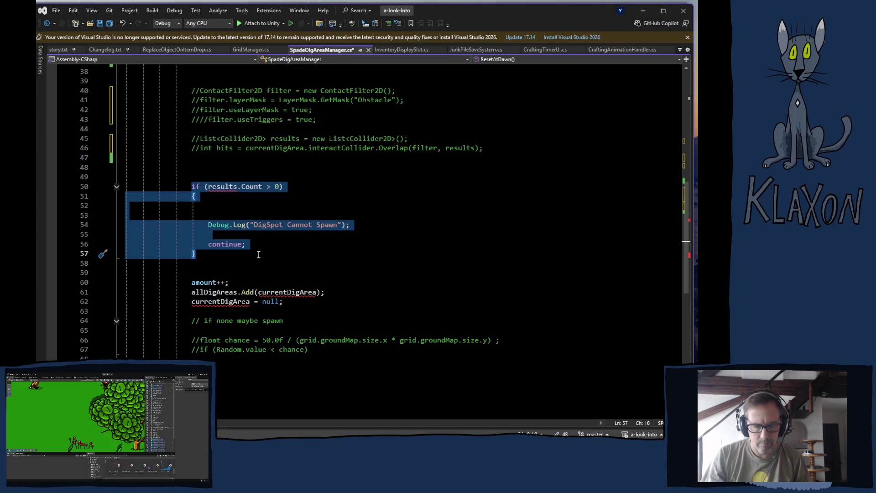
{"action": "key", "text": "ctrl+k"}
{"action": "key", "text": "ctrl+c"}
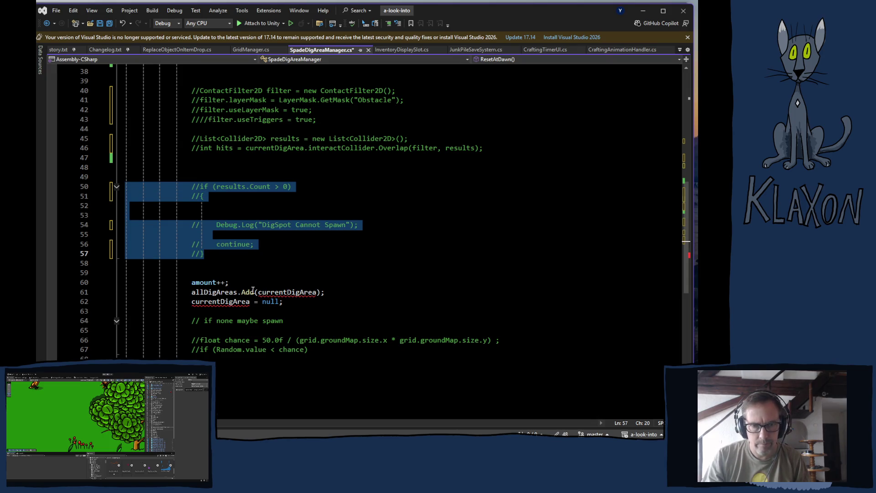
{"action": "left_click_drag", "start_coordinate": [190, 292], "coordinate": [296, 307]}
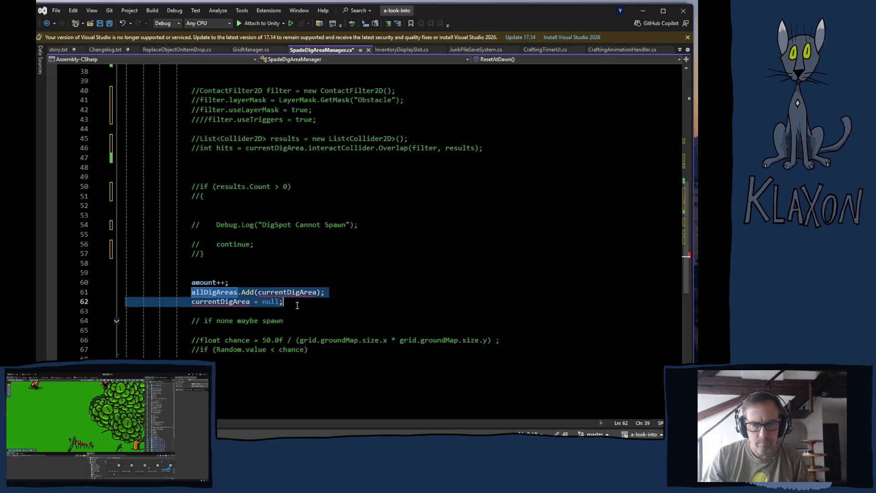
{"action": "key", "text": "ctrl+k"}
{"action": "key", "text": "ctrl+c"}
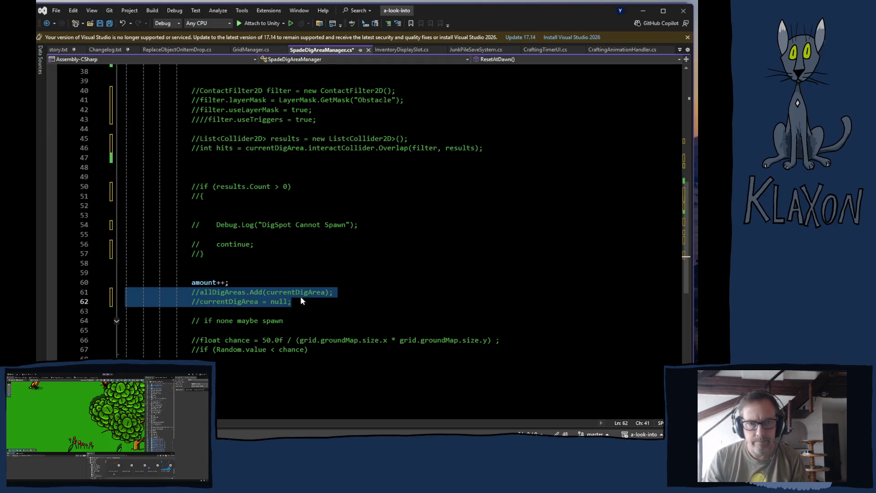
Step: Delete the surplus blank lines below the colliders comment and above the results check
{"action": "scroll", "coordinate": [304, 297], "scroll_direction": "up", "scroll_amount": 5}
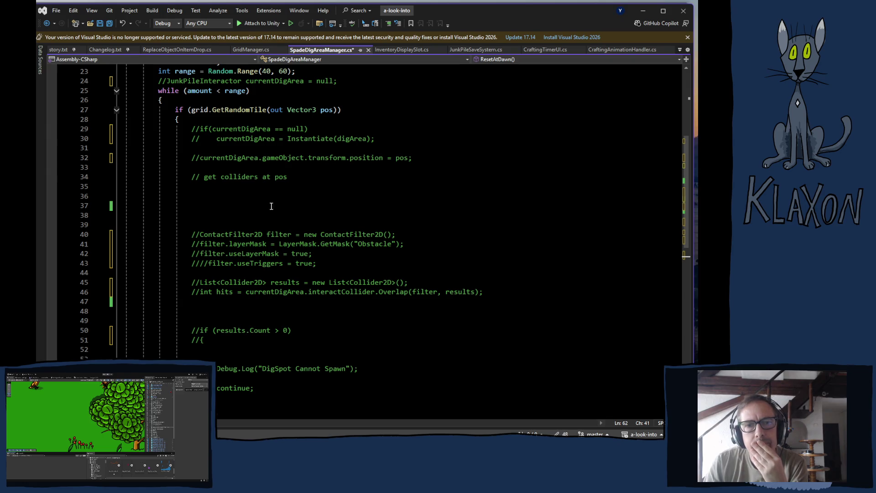
{"action": "left_click_drag", "start_coordinate": [193, 186], "coordinate": [210, 222]}
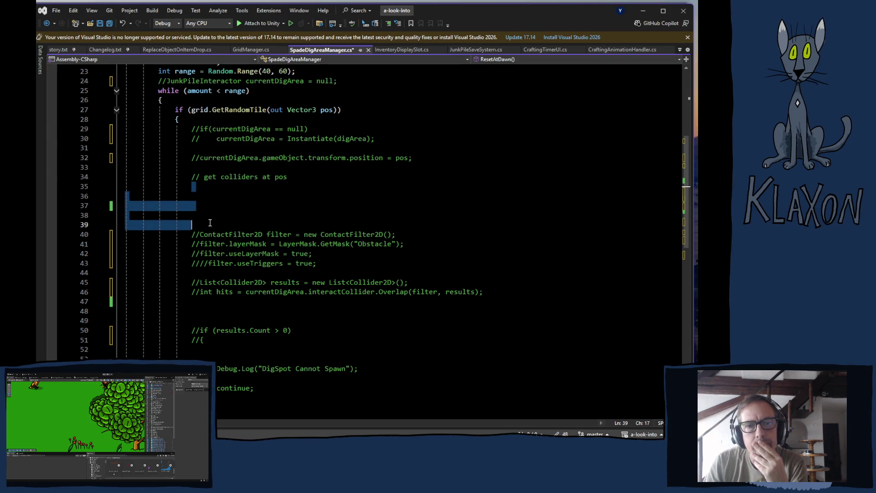
{"action": "key", "text": "Delete"}
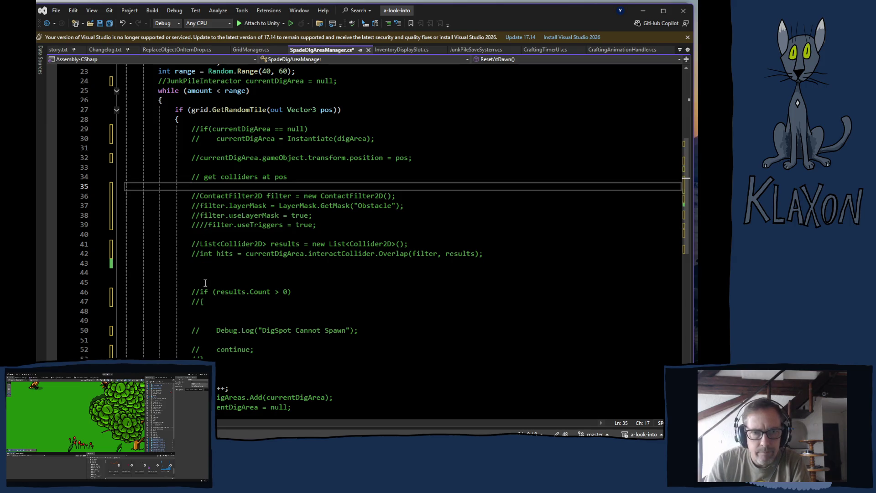
{"action": "left_click_drag", "start_coordinate": [196, 264], "coordinate": [199, 305]}
{"action": "key", "text": "Delete"}
{"action": "key", "text": "Delete"}
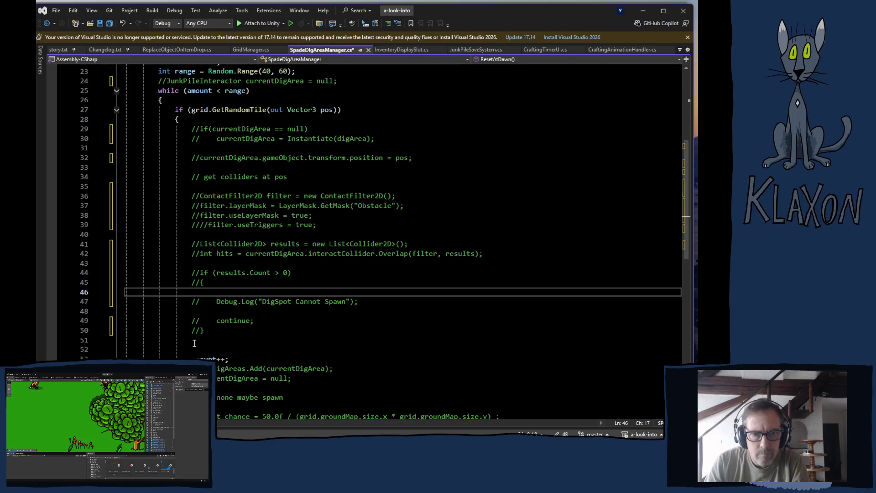
{"action": "scroll", "coordinate": [198, 347], "scroll_direction": "down", "scroll_amount": 3}
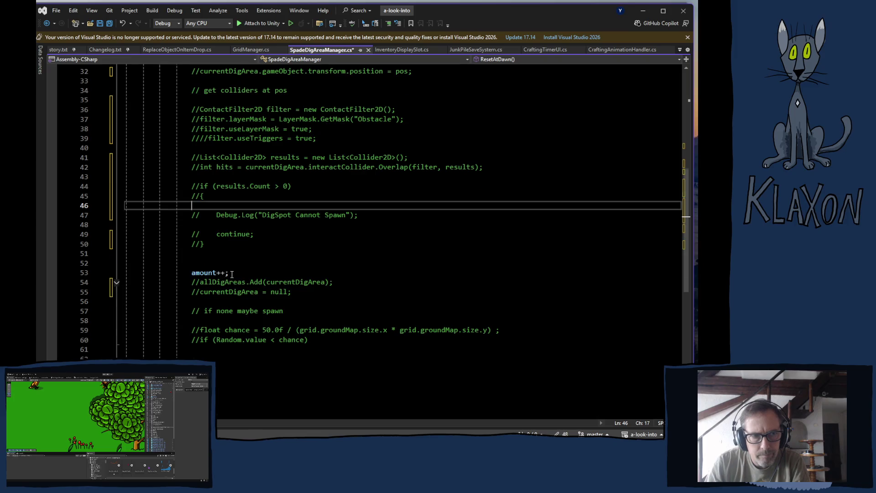
{"action": "scroll", "coordinate": [232, 273], "scroll_direction": "up", "scroll_amount": 6}
Step: Add a new line 30 reading var hits = Physics2D.OverlapCollider( via IntelliSense
{"action": "left_click", "coordinate": [197, 208]}
{"action": "key", "text": "Return"}
{"action": "key", "text": "Return"}
{"action": "key", "text": "Return"}
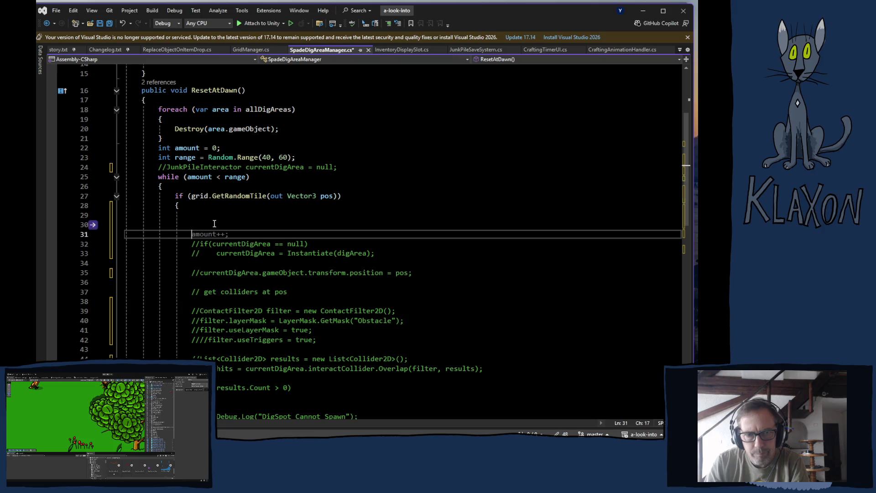
{"action": "key", "text": "Up"}
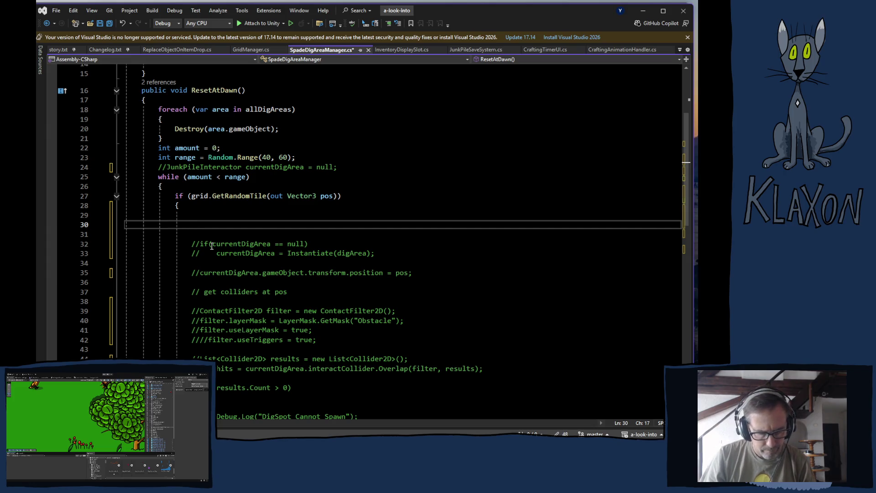
{"action": "type", "text": "var "}
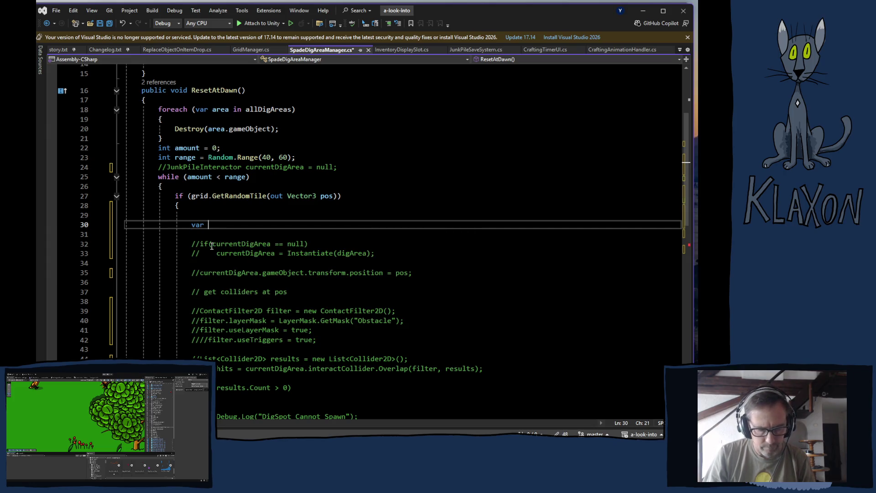
{"action": "type", "text": "hits "}
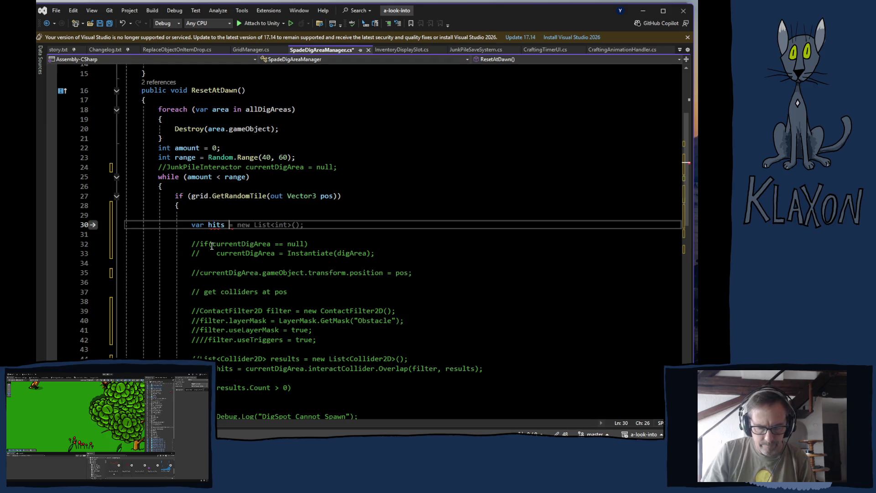
{"action": "type", "text": "= phys"}
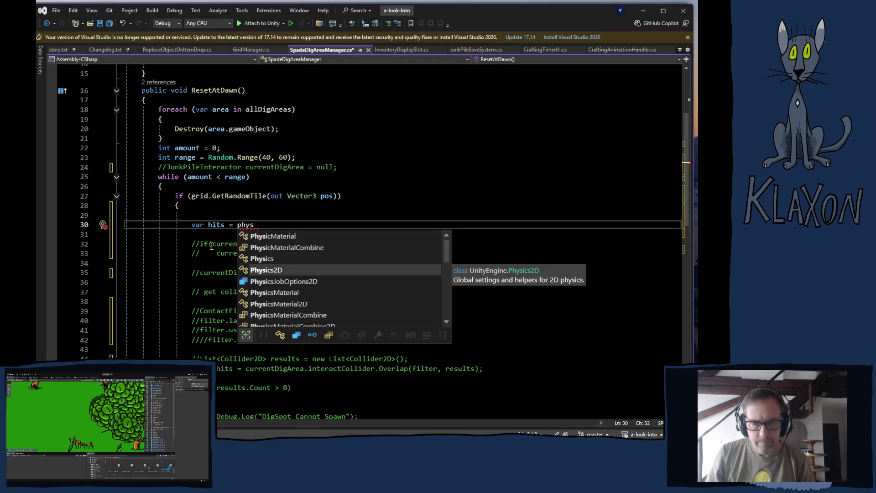
{"action": "key", "text": "Down"}
{"action": "key", "text": "Up"}
{"action": "key", "text": "Tab"}
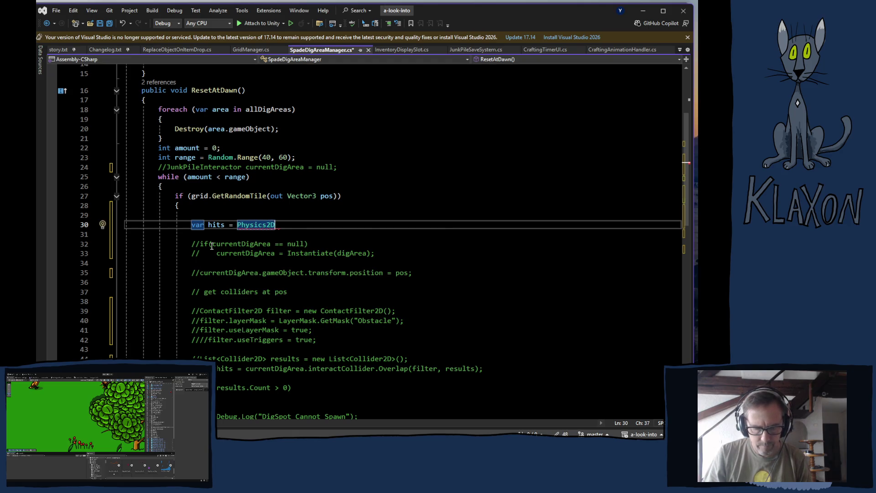
{"action": "type", "text": ".Over"}
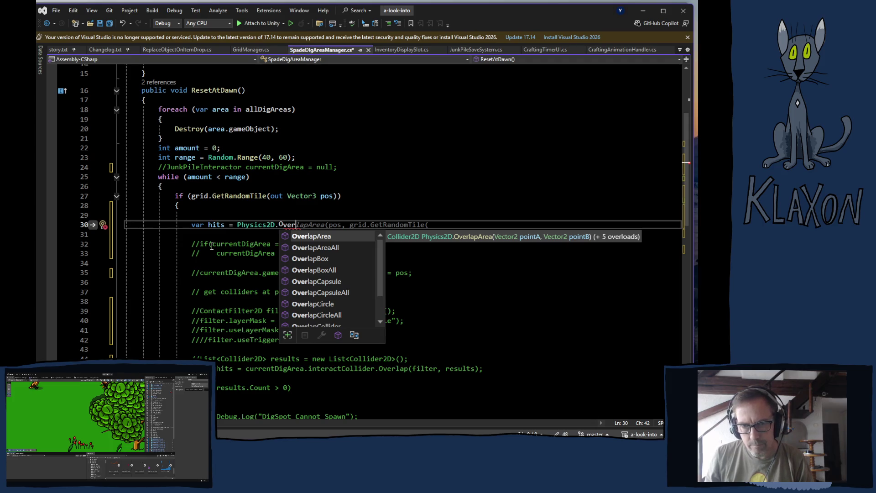
{"action": "key", "text": "Down"}
{"action": "key", "text": "Down"}
{"action": "key", "text": "Down"}
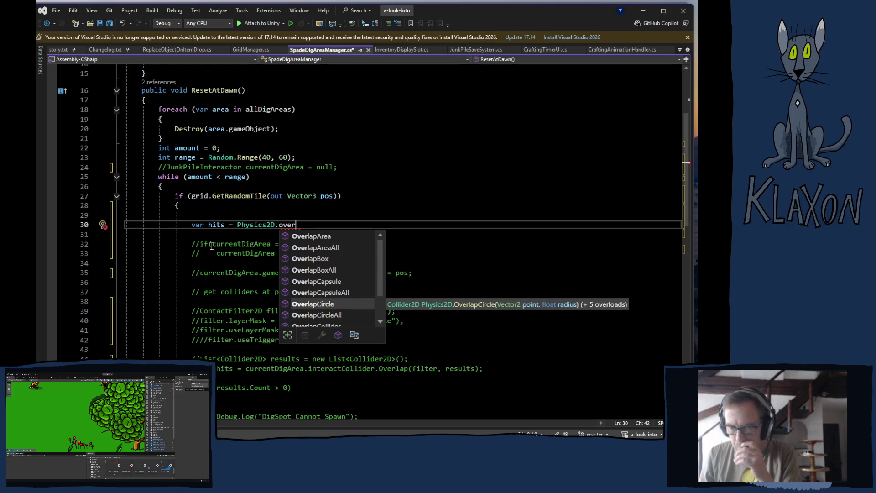
{"action": "key", "text": "Down"}
{"action": "key", "text": "Down"}
{"action": "key", "text": "Down"}
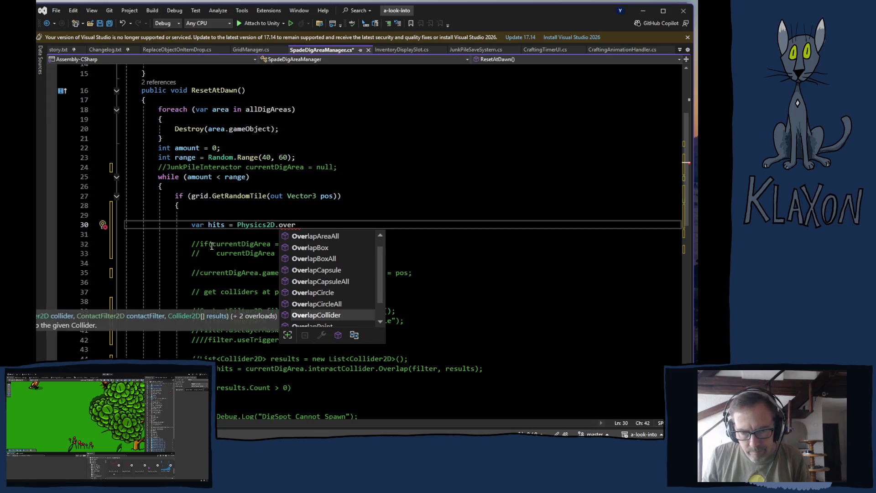
{"action": "key", "text": "Up"}
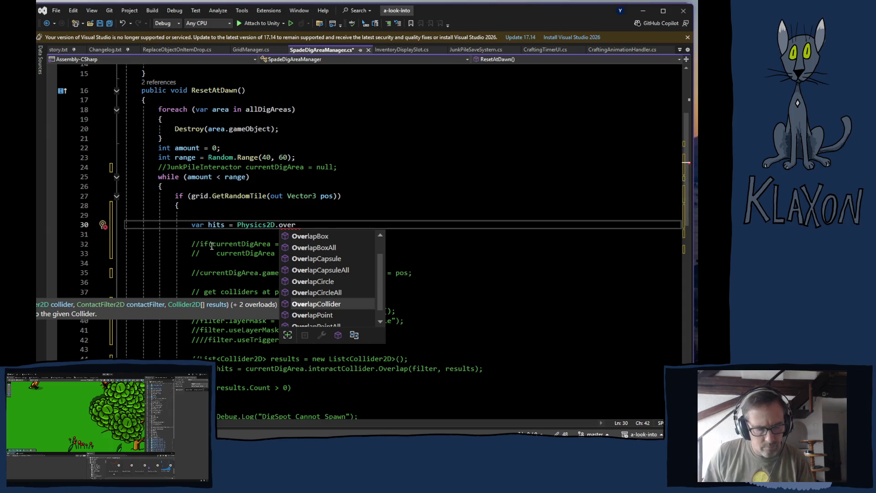
{"action": "key", "text": "Tab"}
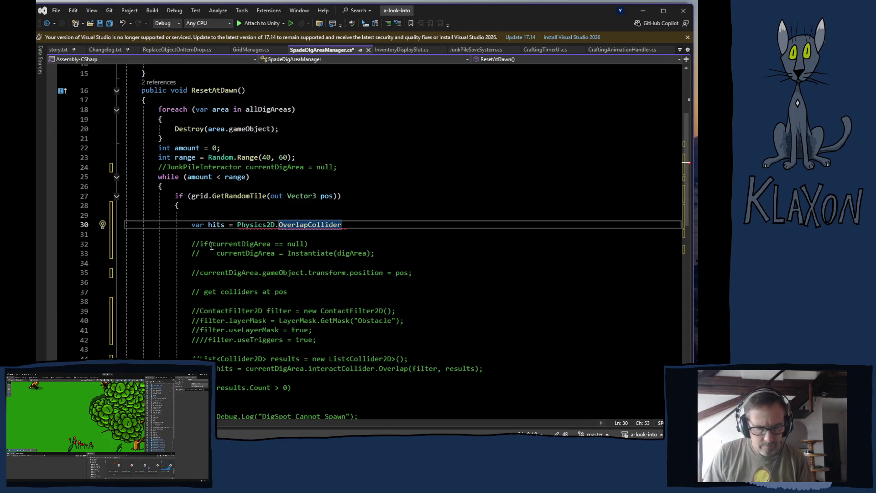
{"action": "type", "text": "("}
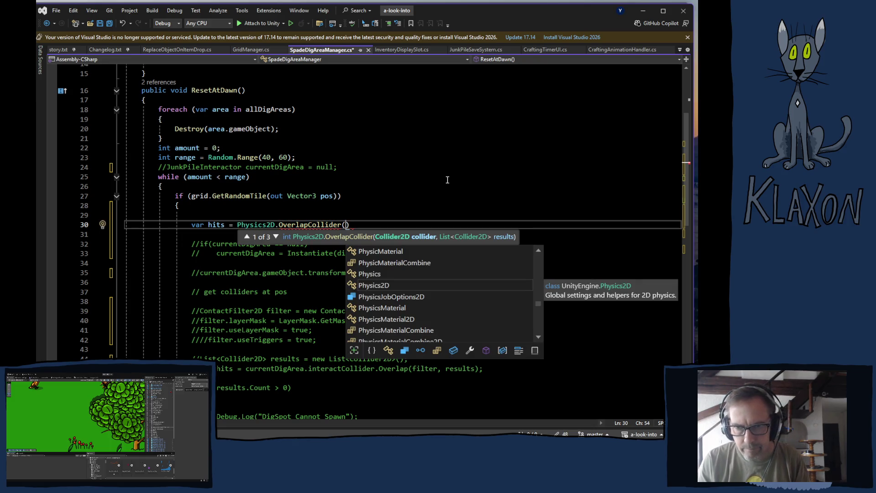
{"action": "scroll", "coordinate": [397, 197], "scroll_direction": "down", "scroll_amount": 1}
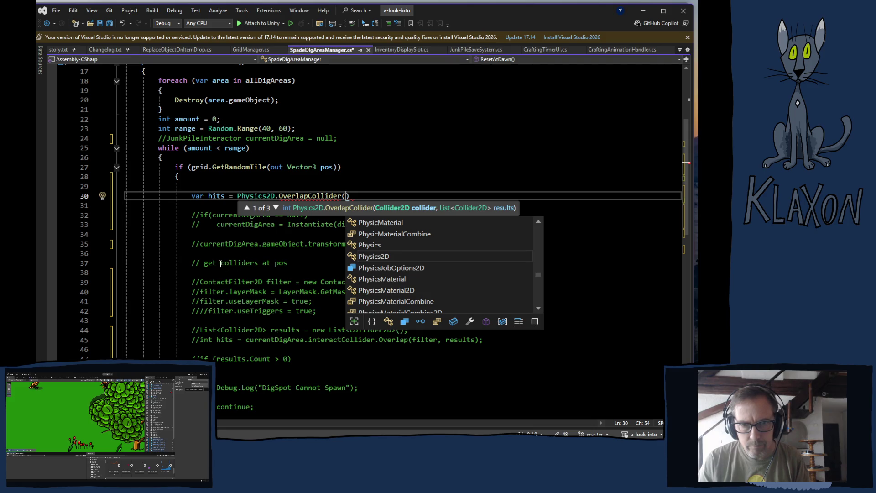
{"action": "left_click", "coordinate": [225, 263]}
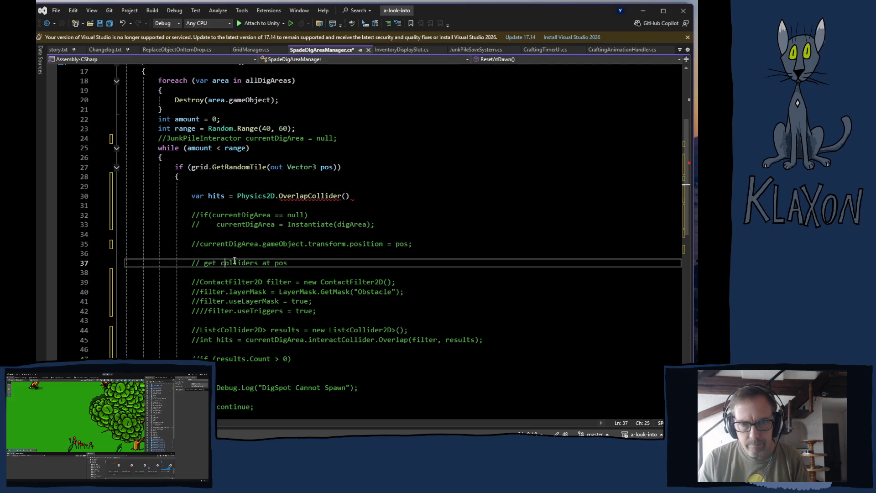
Step: Cut the old commented dig-area instantiate and positioning lines
{"action": "mouse_move", "coordinate": [191, 215]}
{"action": "left_mouse_down"}
{"action": "mouse_move", "coordinate": [368, 219]}
{"action": "mouse_move", "coordinate": [421, 246]}
{"action": "left_mouse_up"}
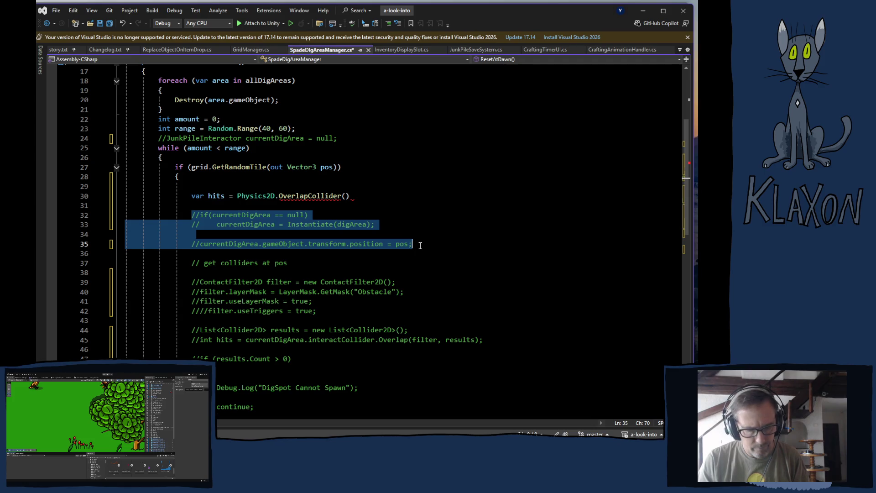
{"action": "key", "text": "Delete"}
{"action": "left_click", "coordinate": [228, 182]}
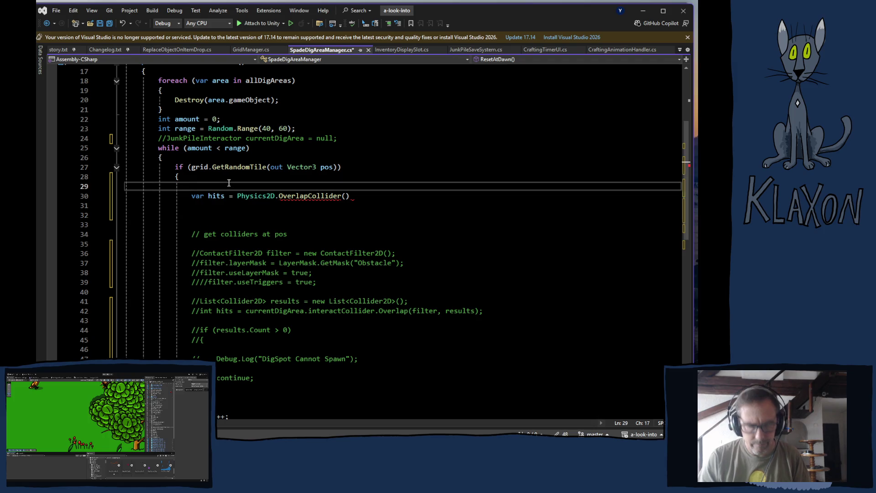
Step: Paste the dig-area block above the hits line and uncomment it plus the JunkPileInteractor declaration
{"action": "key", "text": "ctrl+v"}
{"action": "mouse_move", "coordinate": [190, 185]}
{"action": "left_mouse_down"}
{"action": "mouse_move", "coordinate": [440, 203]}
{"action": "mouse_move", "coordinate": [442, 211]}
{"action": "left_mouse_up"}
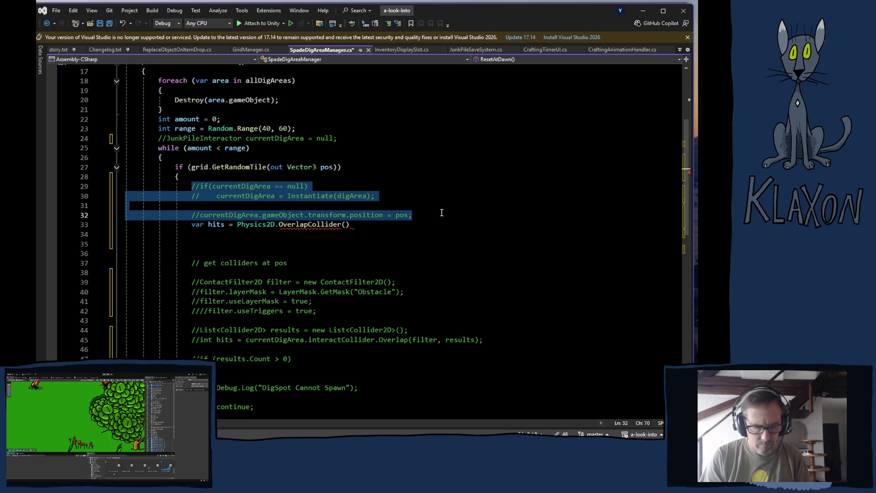
{"action": "key", "text": "ctrl+k"}
{"action": "key", "text": "ctrl+u"}
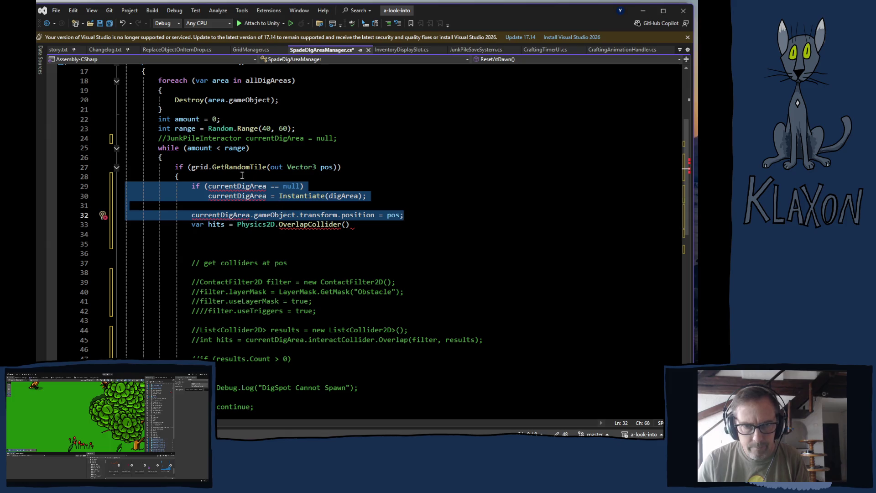
{"action": "left_click", "coordinate": [166, 138]}
{"action": "key", "text": "BackSpace"}
{"action": "key", "text": "BackSpace"}
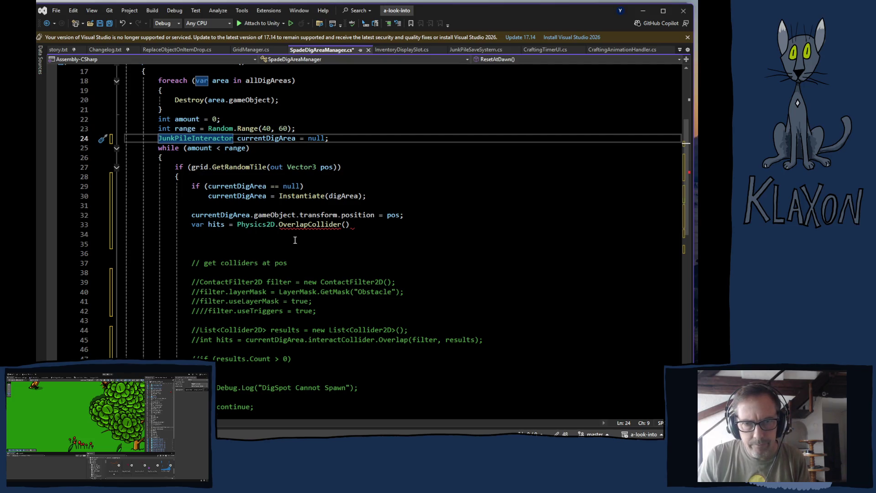
Step: Pass currentDigArea.interactCollider as OverlapCollider's first argument and review its ContactFilter2D and List overloads
{"action": "left_click", "coordinate": [346, 224]}
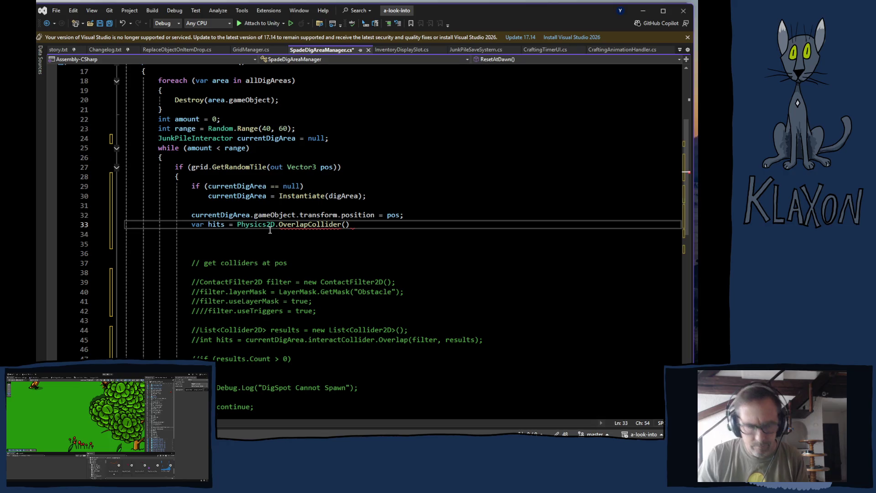
{"action": "type", "text": "curr"}
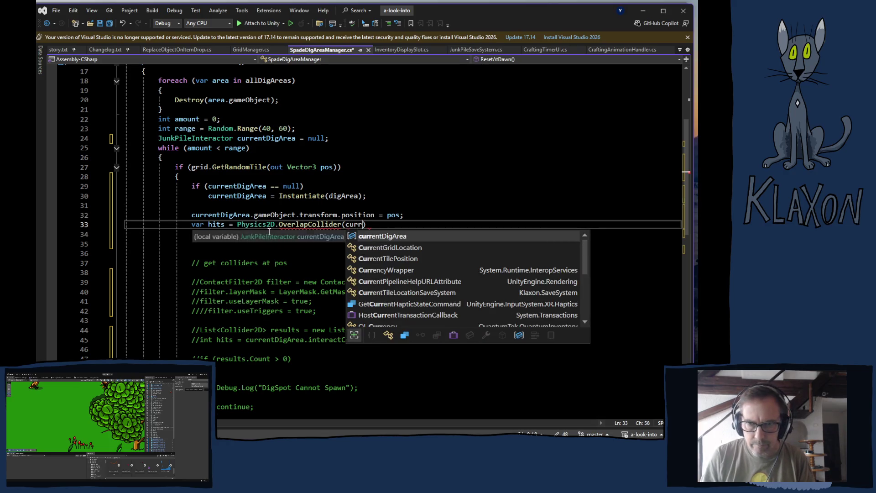
{"action": "key", "text": "Tab"}
{"action": "type", "text": ".i"}
{"action": "key", "text": "Tab"}
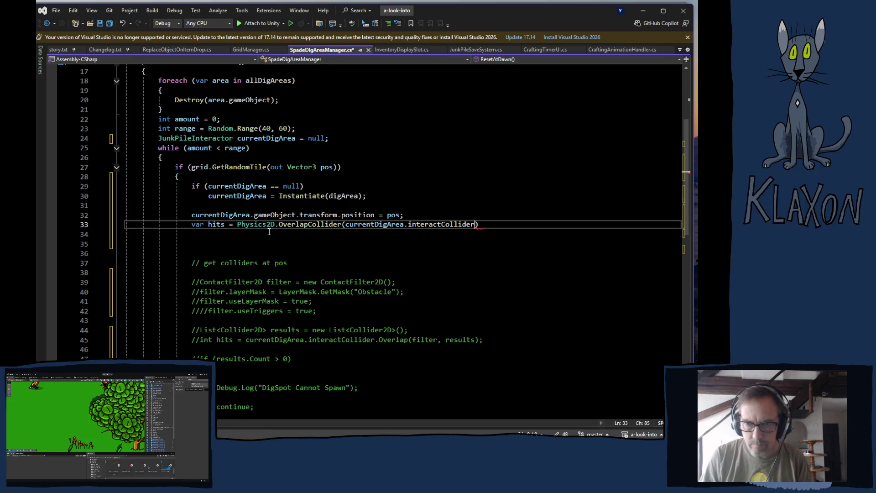
{"action": "type", "text": ","}
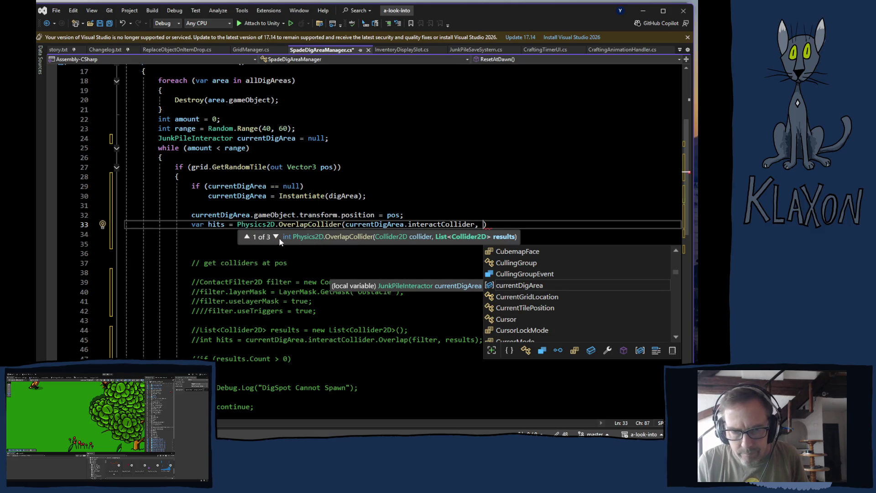
{"action": "left_click", "coordinate": [276, 236]}
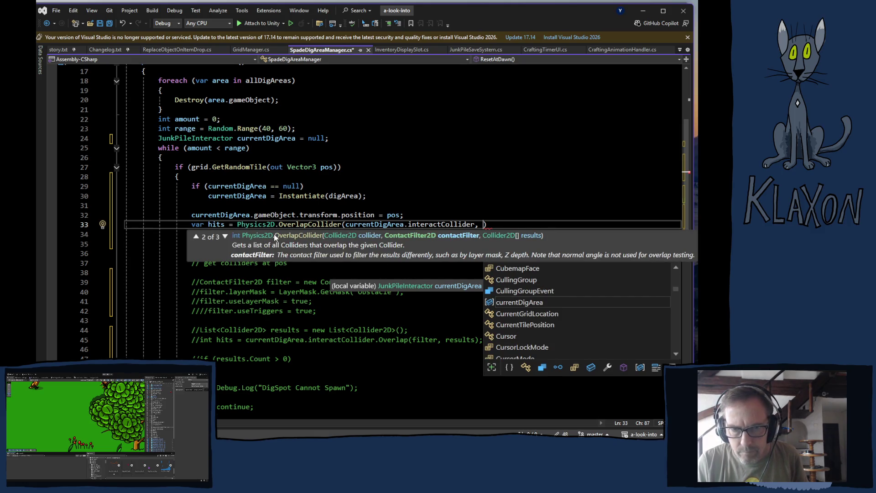
{"action": "left_click", "coordinate": [225, 236]}
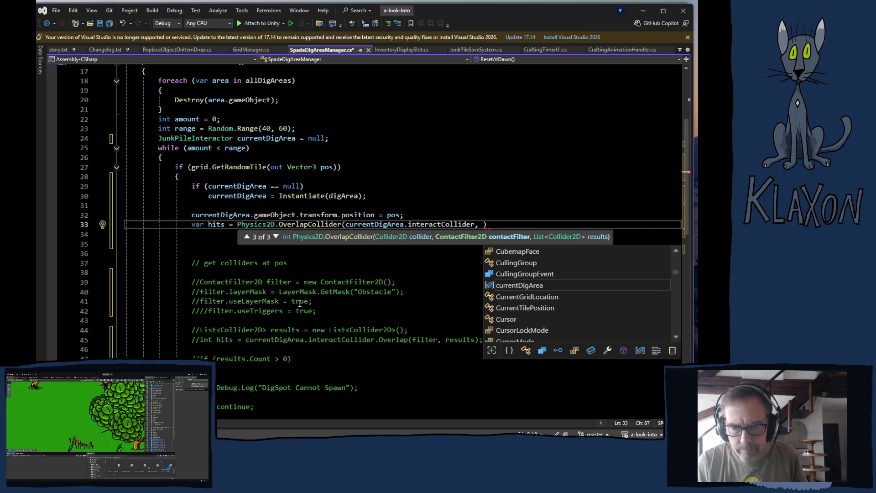
{"action": "mouse_move", "coordinate": [193, 282]}
{"action": "left_mouse_down"}
{"action": "mouse_move", "coordinate": [254, 282]}
{"action": "mouse_move", "coordinate": [318, 311]}
{"action": "left_mouse_up"}
{"action": "key", "text": "ctrl+c"}
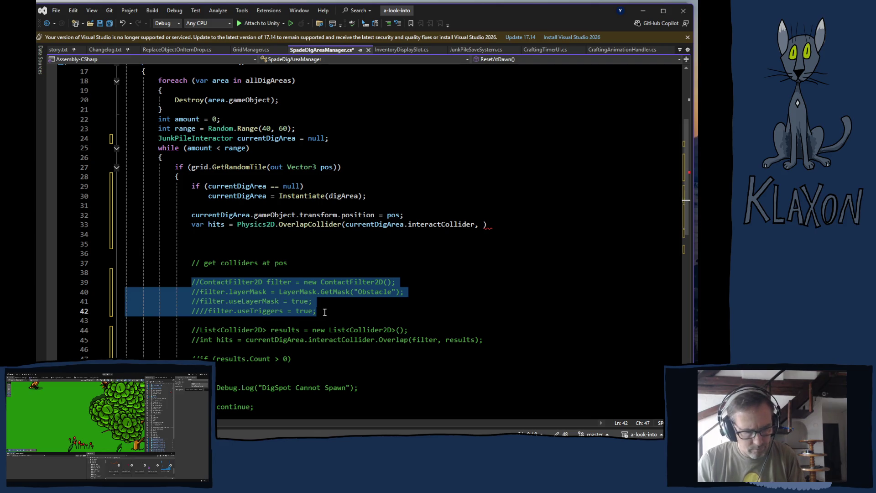
Step: Move the ContactFilter2D Obstacle-layer setup above the hits line, uncomment it, and pass filter as second argument
{"action": "key", "text": "Delete"}
{"action": "left_click", "coordinate": [413, 216]}
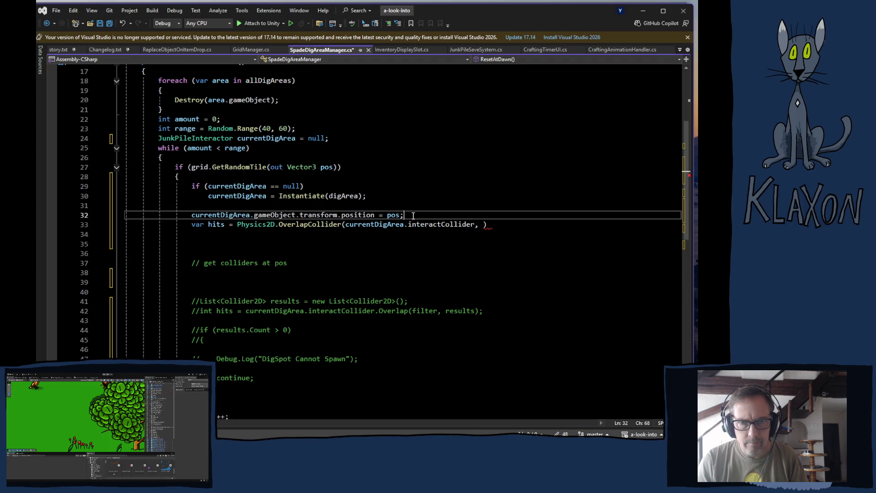
{"action": "key", "text": "Return"}
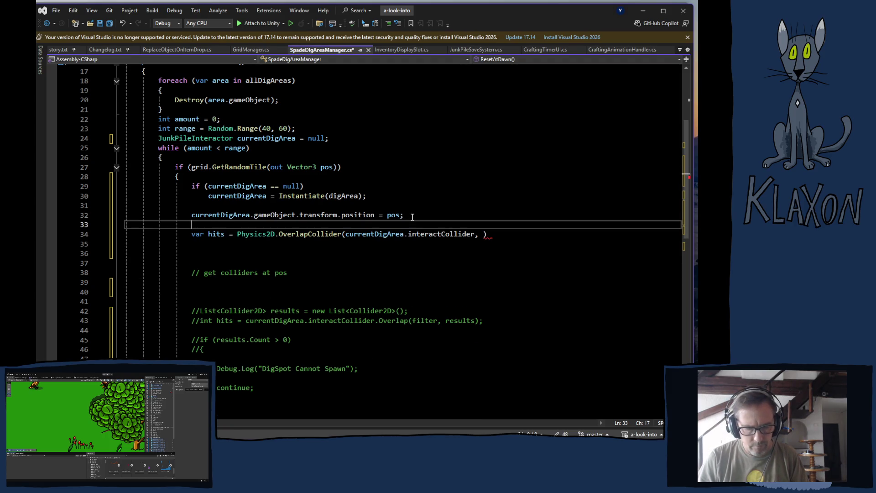
{"action": "key", "text": "ctrl+v"}
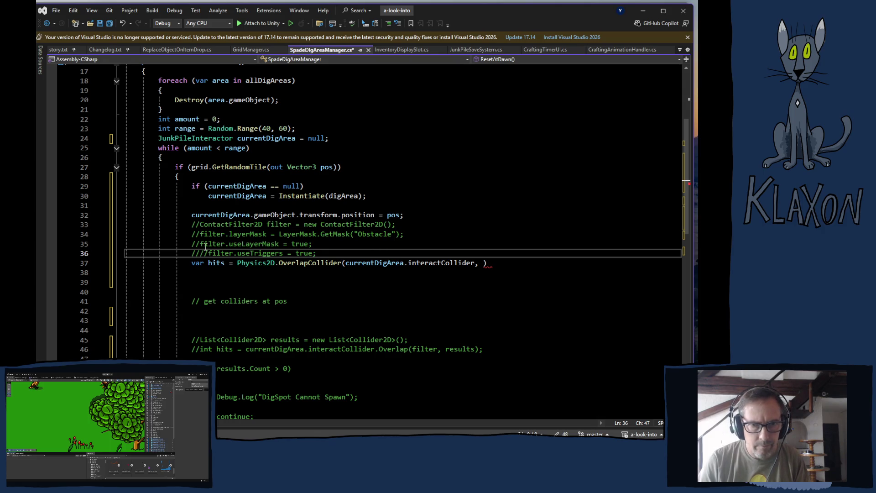
{"action": "left_click_drag", "start_coordinate": [192, 223], "coordinate": [322, 254]}
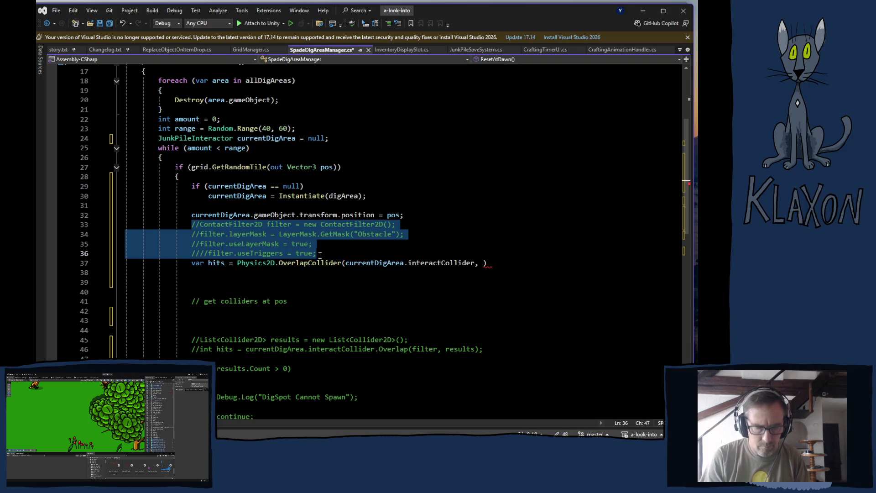
{"action": "key", "text": "ctrl+k"}
{"action": "key", "text": "ctrl+u"}
{"action": "key", "text": "ctrl+k"}
{"action": "key", "text": "ctrl+u"}
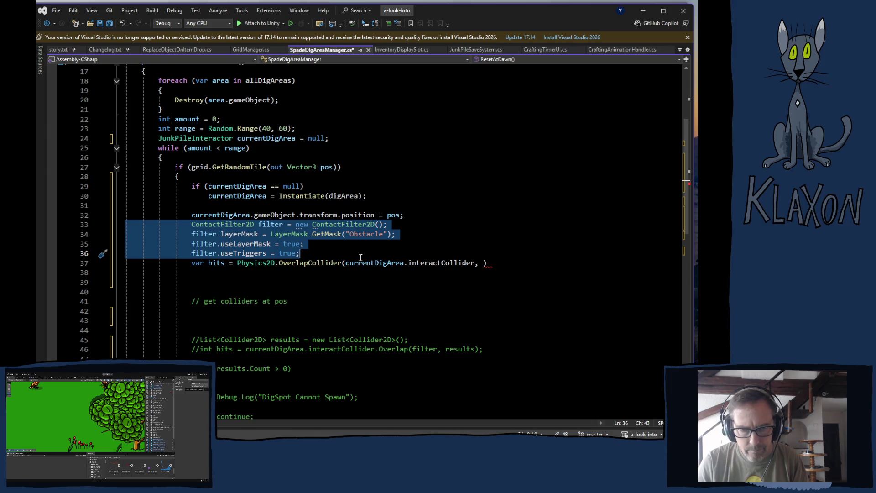
{"action": "left_click", "coordinate": [479, 262]}
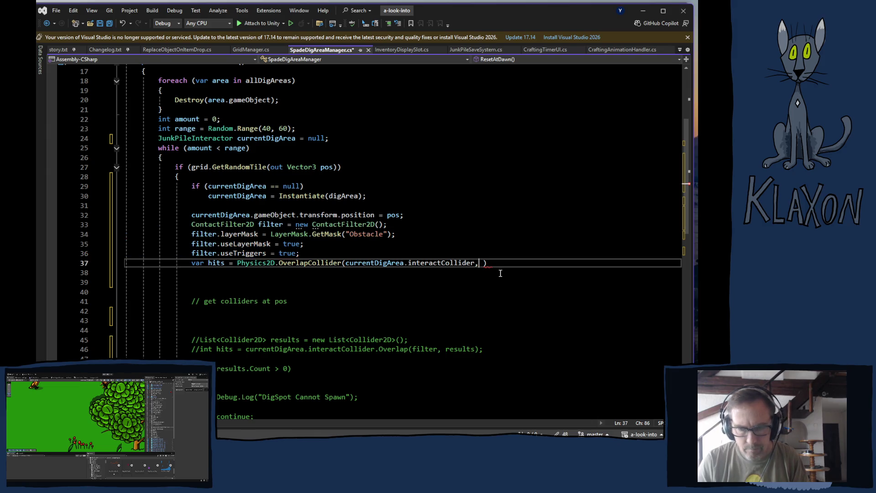
{"action": "type", "text": "filter"}
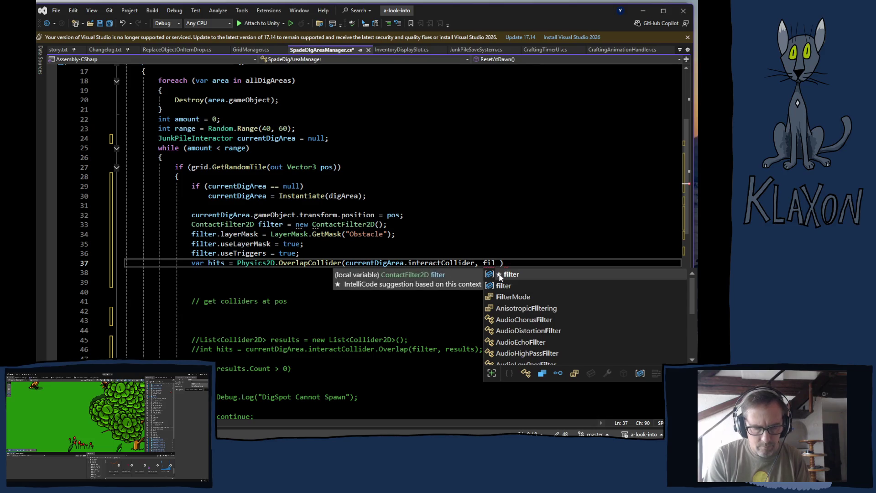
{"action": "type", "text": ","}
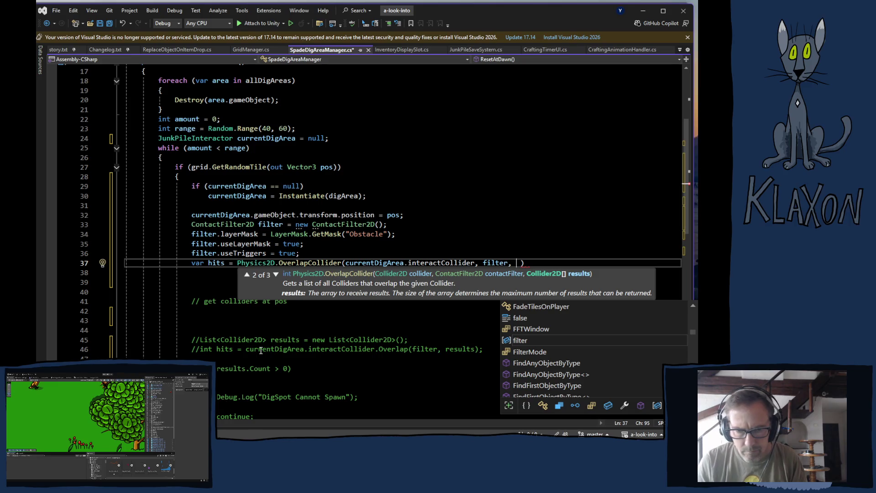
Step: Move the commented List<Collider2D> results declaration above the OverlapCollider call and uncomment it
{"action": "scroll", "coordinate": [242, 345], "scroll_direction": "down", "scroll_amount": 1}
{"action": "left_click", "coordinate": [273, 311]}
{"action": "left_click_drag", "start_coordinate": [192, 310], "coordinate": [431, 310]}
{"action": "key", "text": "ctrl+c"}
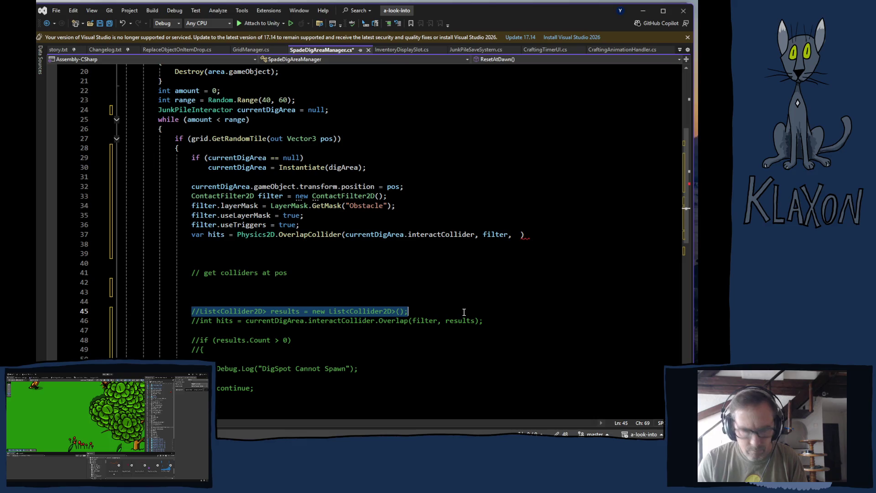
{"action": "key", "text": "Delete"}
{"action": "left_click", "coordinate": [315, 225]}
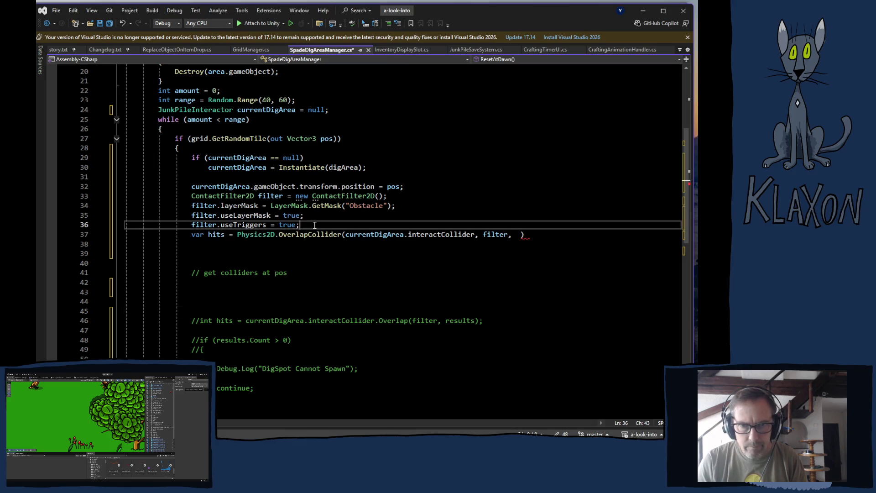
{"action": "key", "text": "Return"}
{"action": "key", "text": "ctrl+v"}
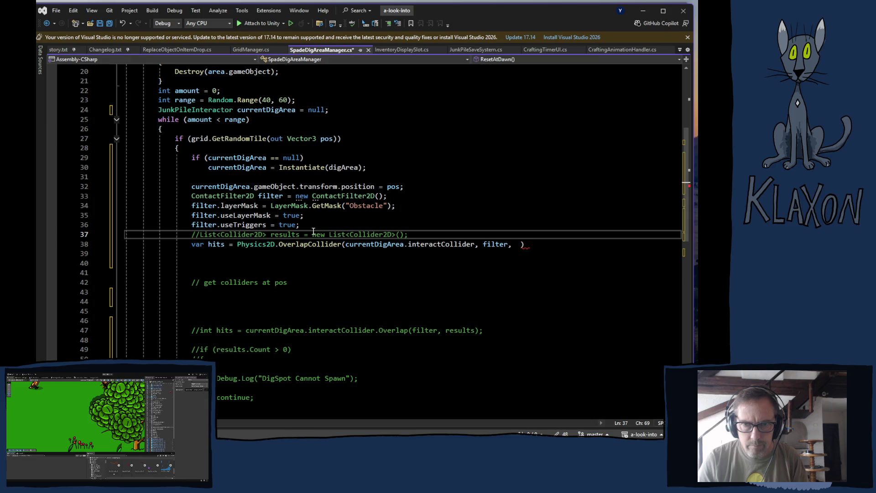
{"action": "left_click", "coordinate": [200, 235]}
{"action": "key", "text": "BackSpace"}
{"action": "key", "text": "BackSpace"}
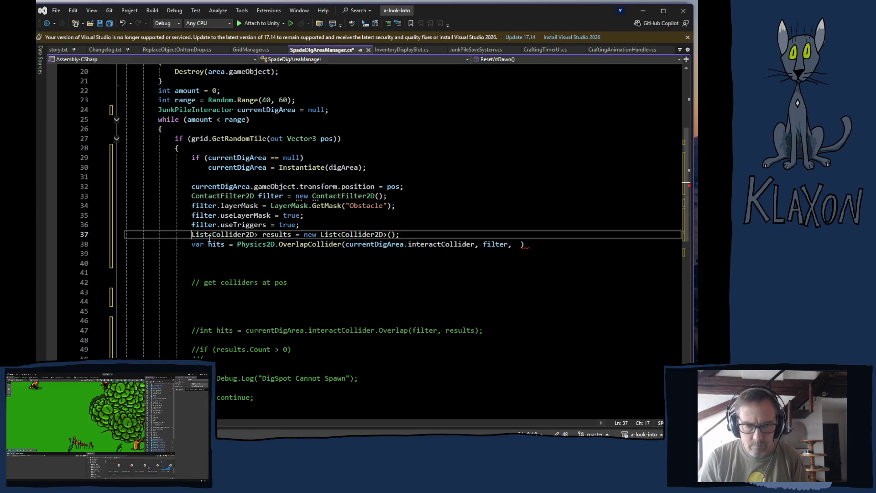
Step: Pass results as OverlapCollider's third argument and end the statement with a semicolon
{"action": "left_click", "coordinate": [516, 244]}
{"action": "type", "text": "re"}
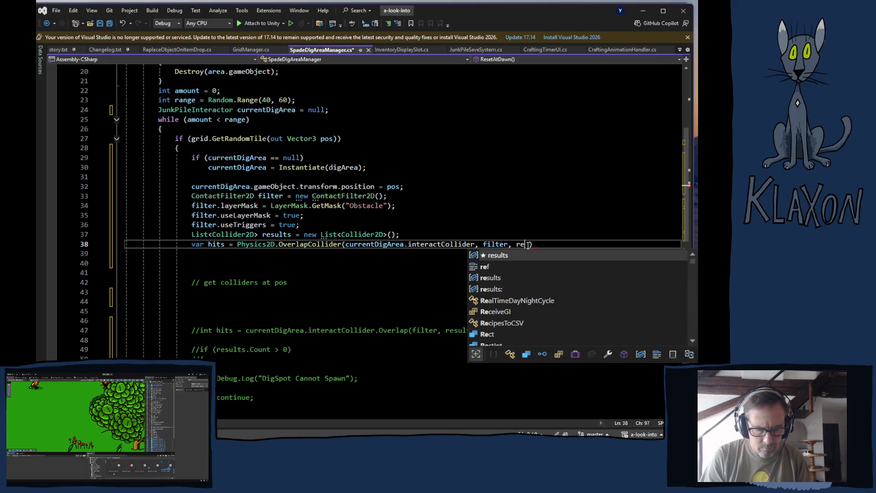
{"action": "type", "text": "sults"}
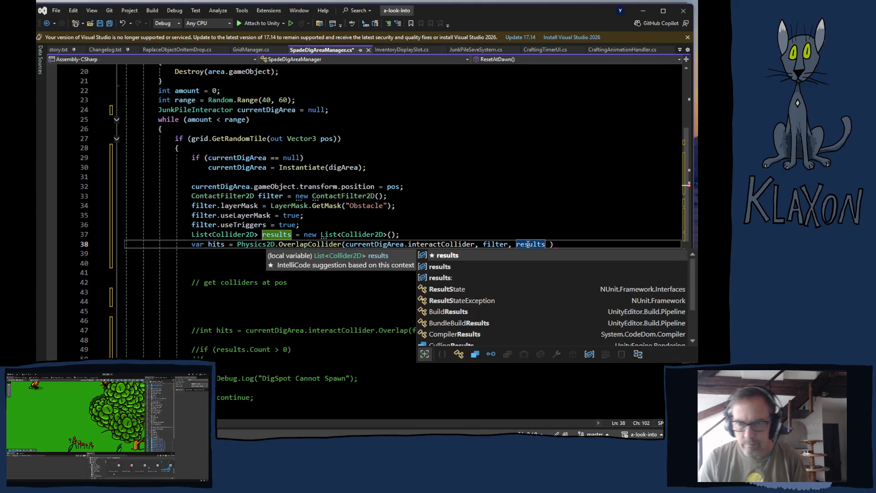
{"action": "left_click", "coordinate": [567, 246]}
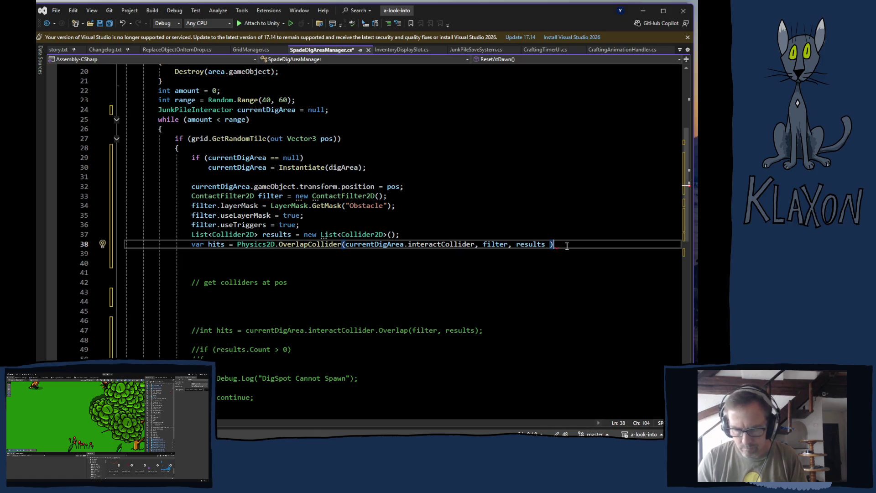
{"action": "type", "text": ";"}
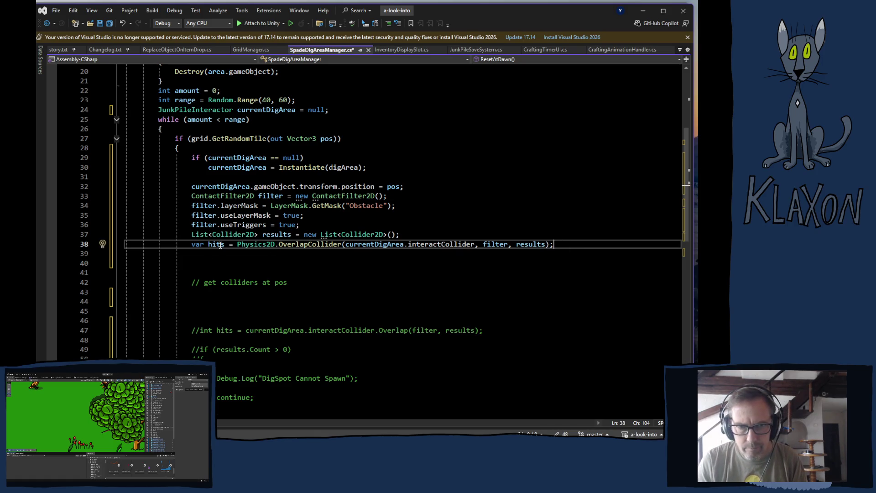
{"action": "mouse_move", "coordinate": [219, 245]}
{"action": "left_click", "coordinate": [243, 263]}
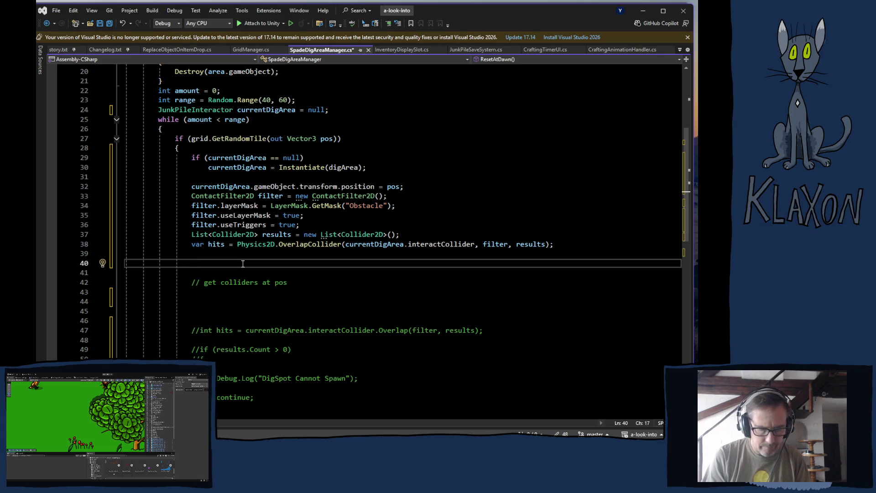
Step: Add if (hits > 0) { Debug.Log("hit"); } below the OverlapCollider call and save the script
{"action": "type", "text": "if"}
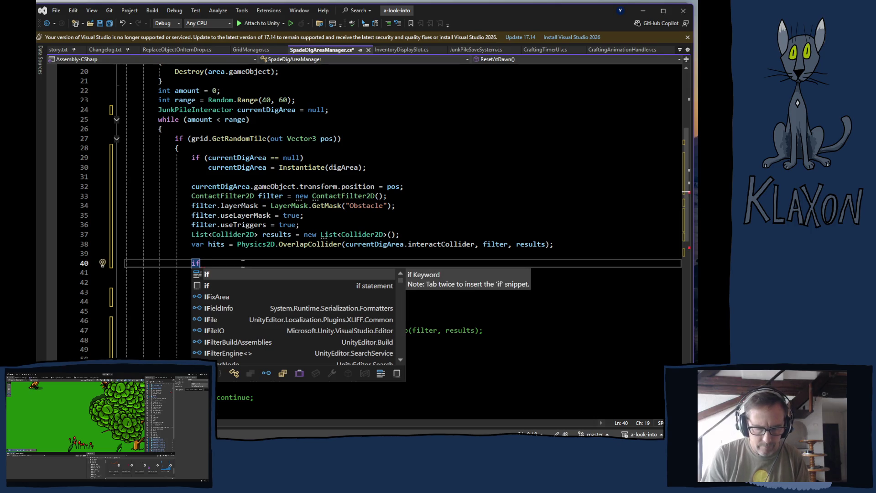
{"action": "type", "text": "(hits"}
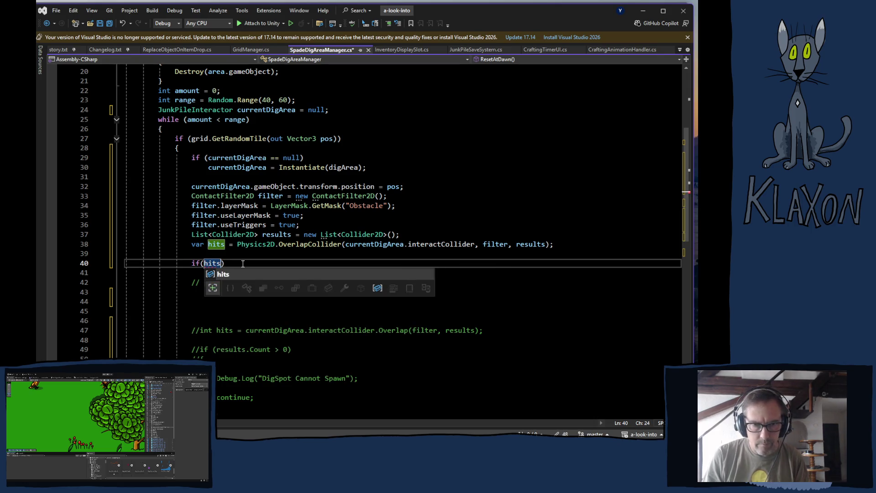
{"action": "type", "text": ".C"}
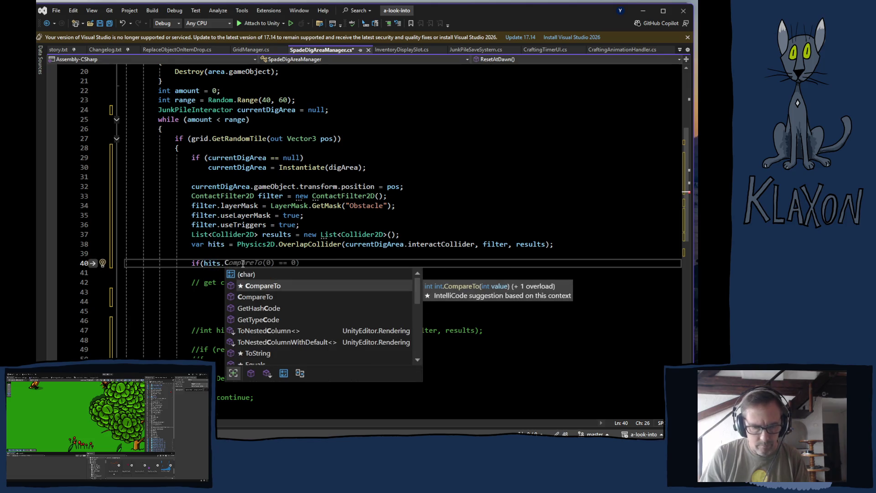
{"action": "key", "text": "BackSpace"}
{"action": "key", "text": "BackSpace"}
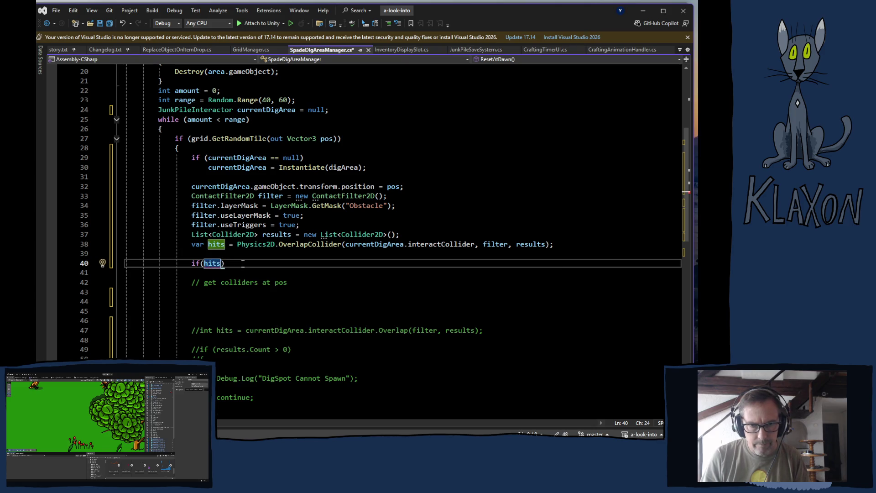
{"action": "mouse_move", "coordinate": [216, 245]}
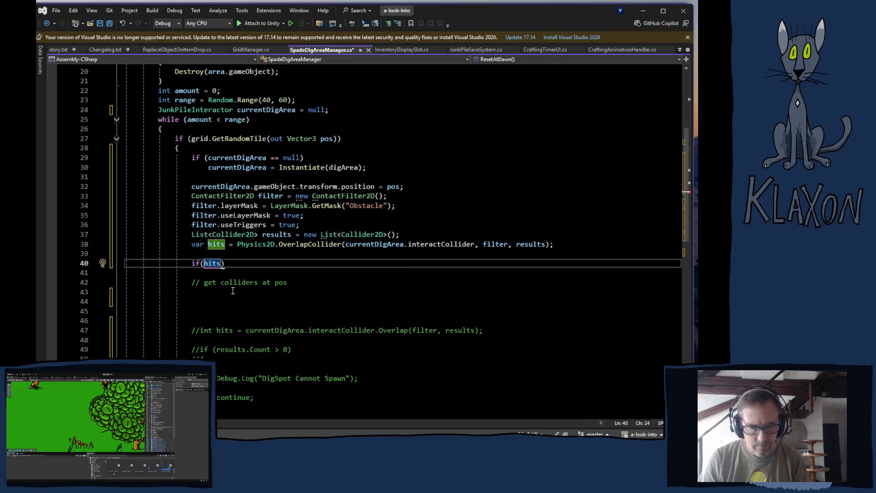
{"action": "type", "text": ">0"}
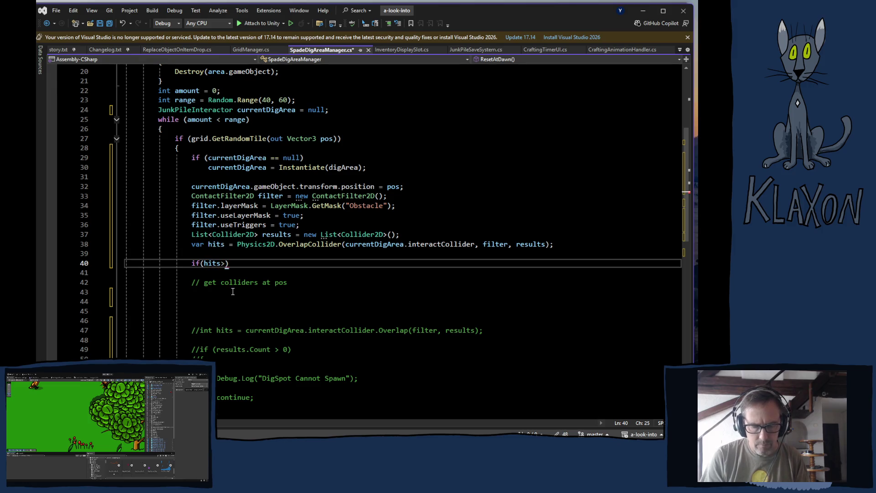
{"action": "type", "text": ")"}
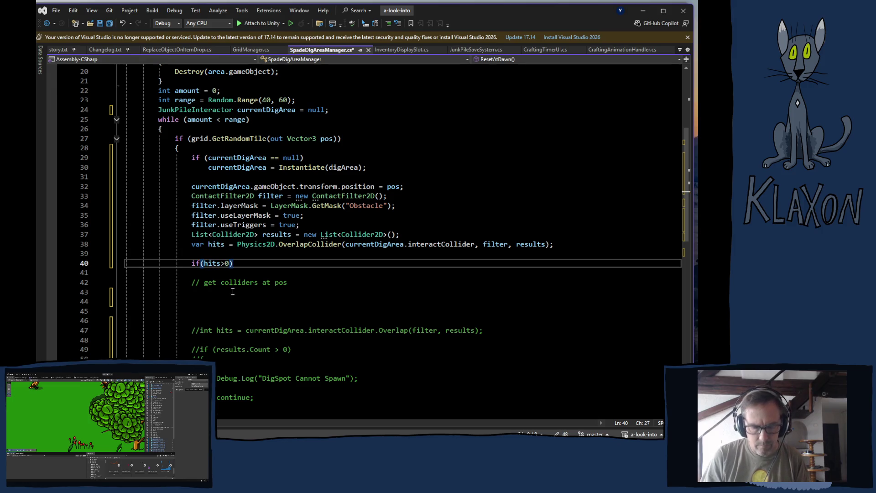
{"action": "type", "text": "{"}
{"action": "key", "text": "Return"}
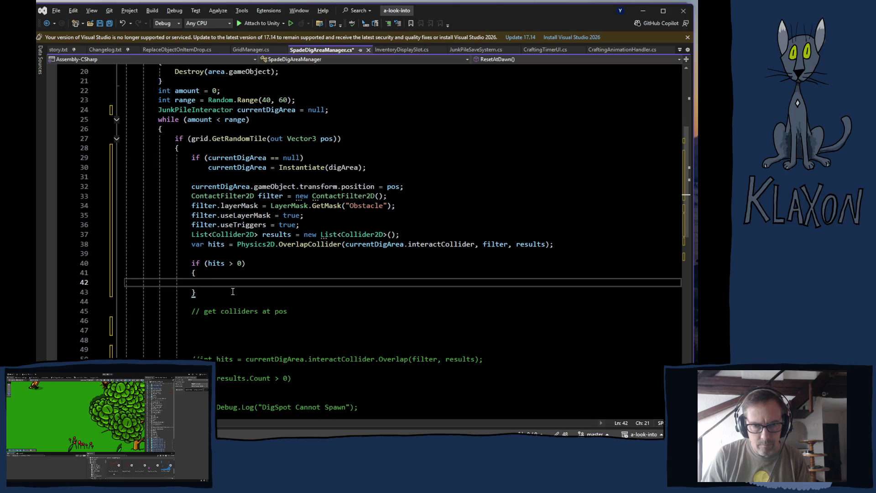
{"action": "type", "text": "debu"}
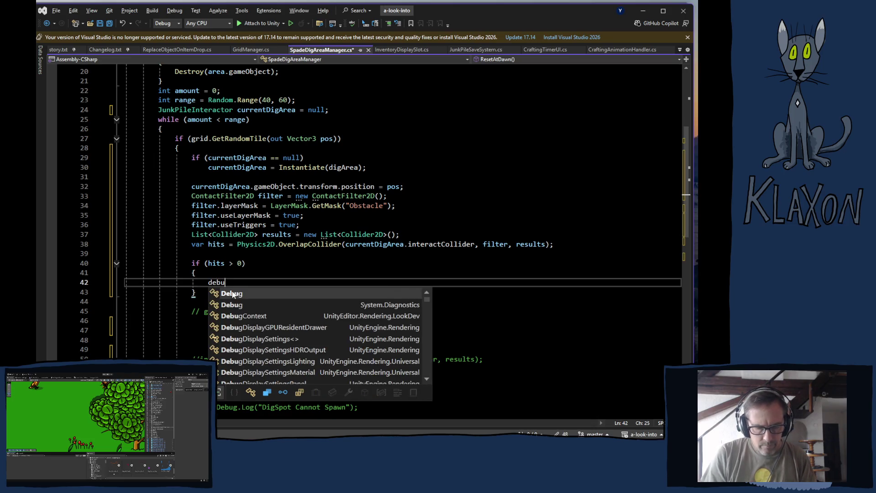
{"action": "type", "text": "g.Log"}
{"action": "key", "text": "Escape"}
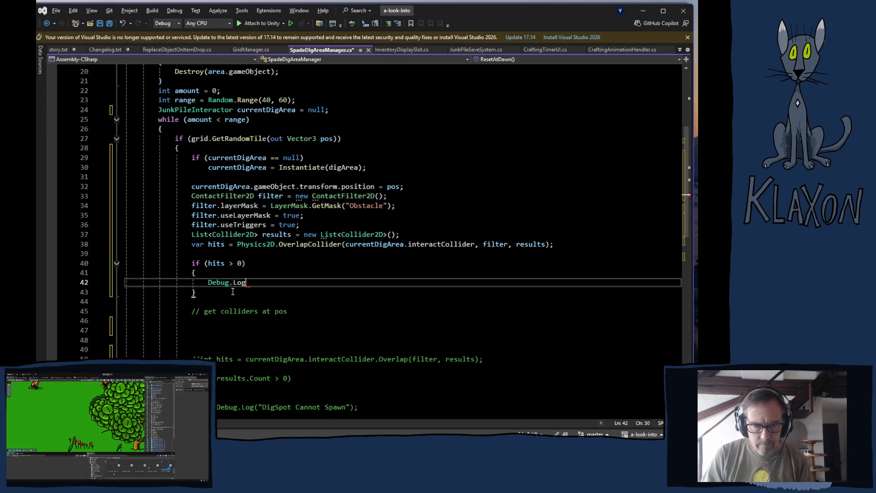
{"action": "type", "text": "(\""}
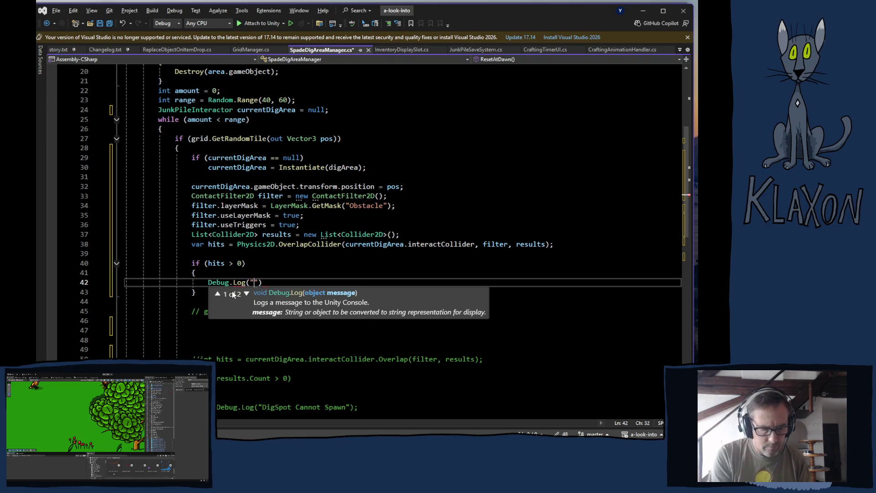
{"action": "type", "text": "hit\""}
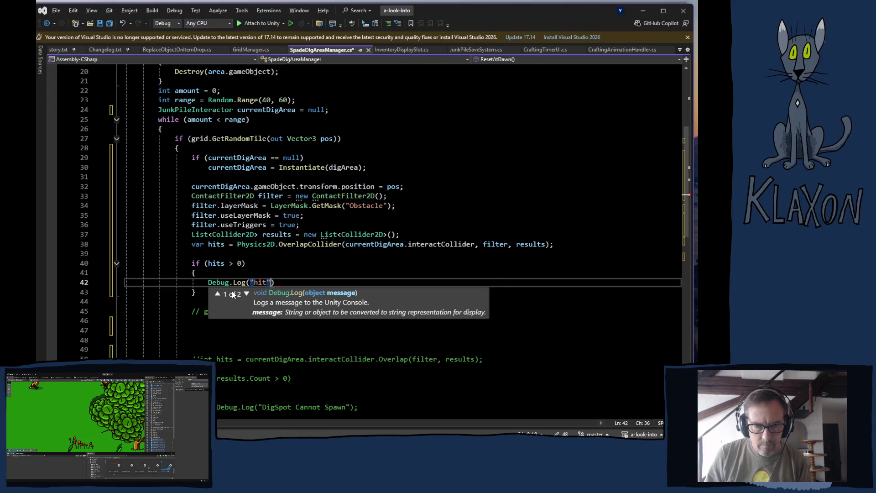
{"action": "type", "text": ");"}
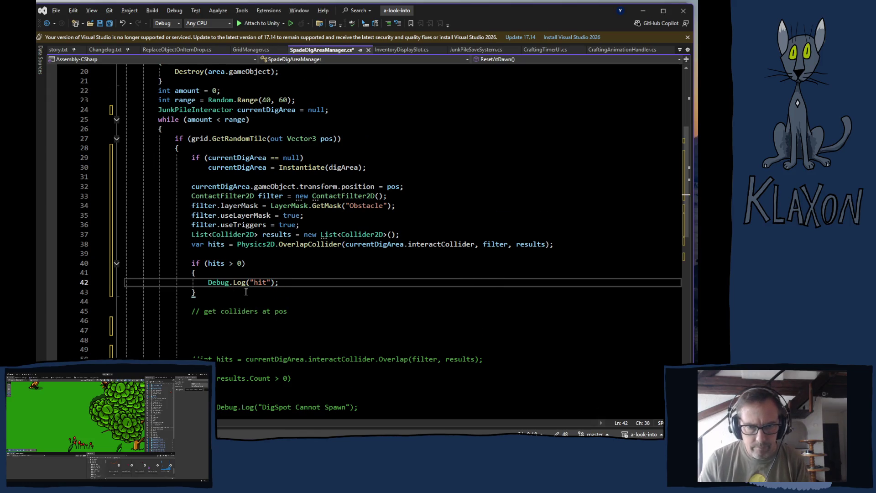
{"action": "scroll", "coordinate": [246, 290], "scroll_direction": "down", "scroll_amount": 3}
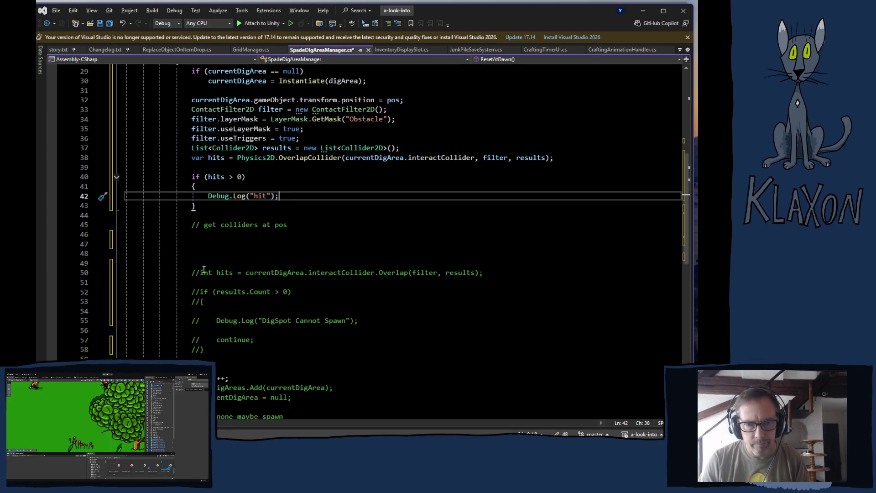
{"action": "key", "text": "ctrl+s"}
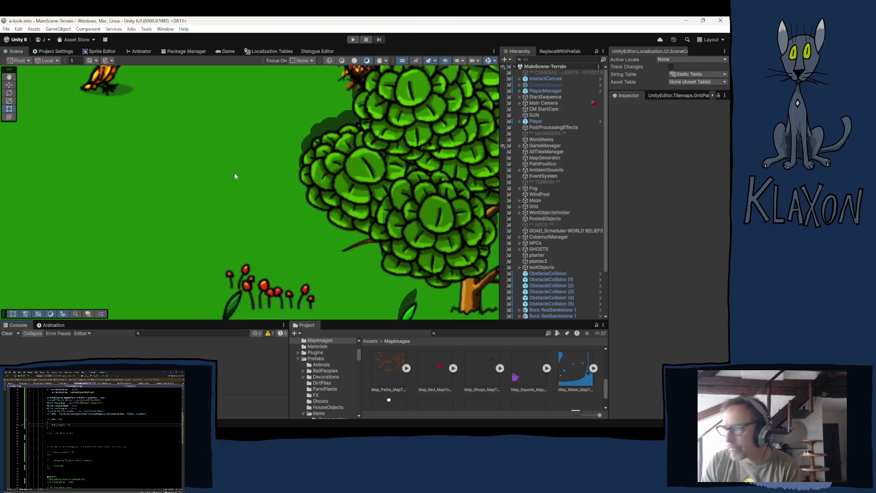
Step: Run the game in play mode, pause it, and scroll the Hierarchy through the BeehiveObject and SpadeDigArea clones
{"action": "left_click", "coordinate": [353, 40]}
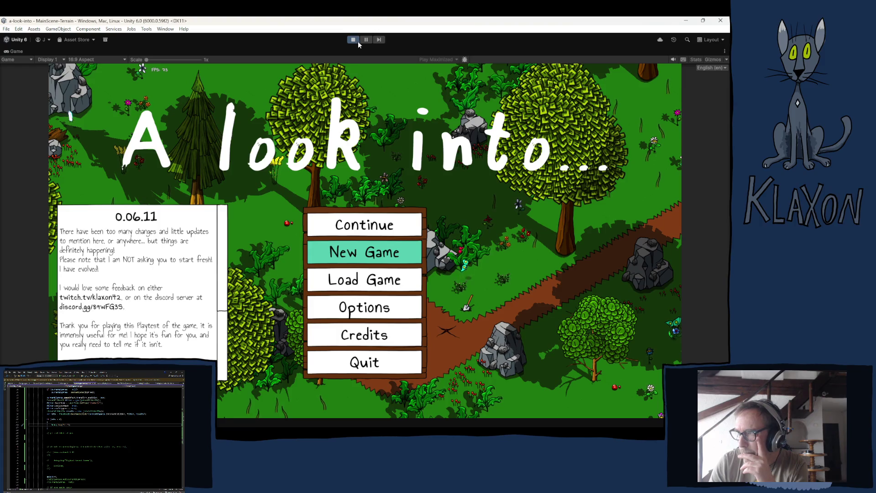
{"action": "left_click", "coordinate": [365, 40]}
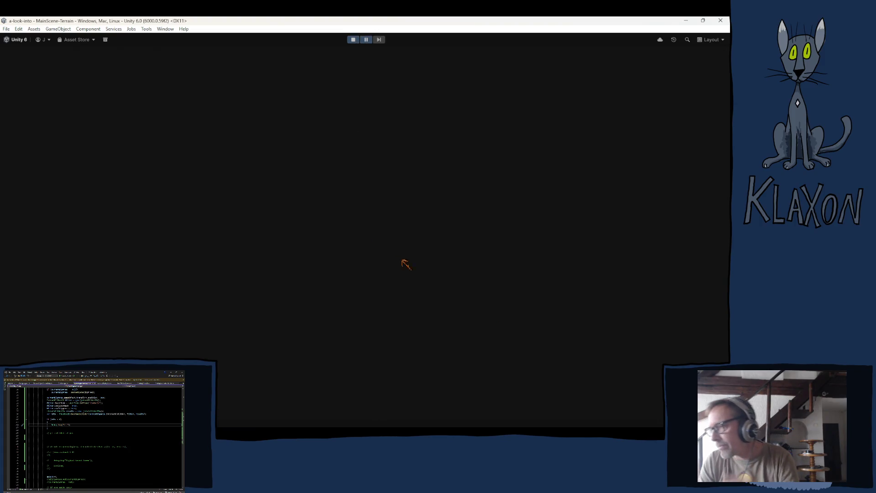
{"action": "scroll", "coordinate": [546, 247], "scroll_direction": "down", "scroll_amount": 10}
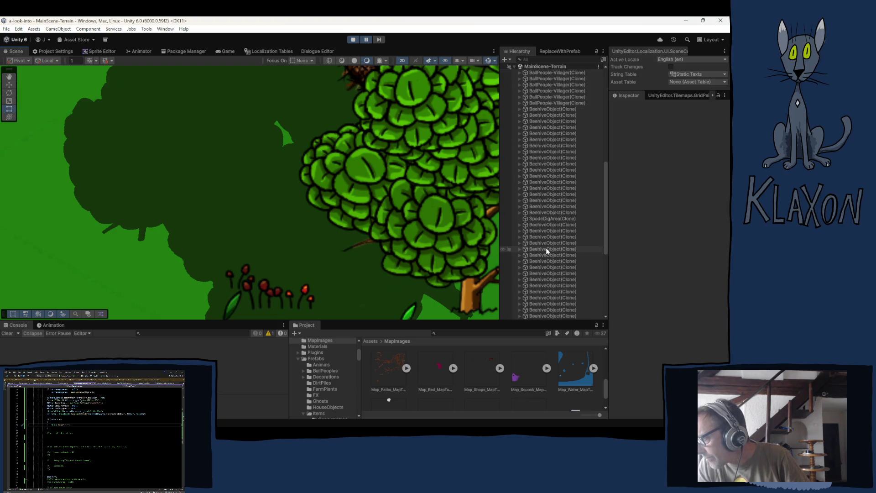
{"action": "scroll", "coordinate": [547, 250], "scroll_direction": "up", "scroll_amount": 6}
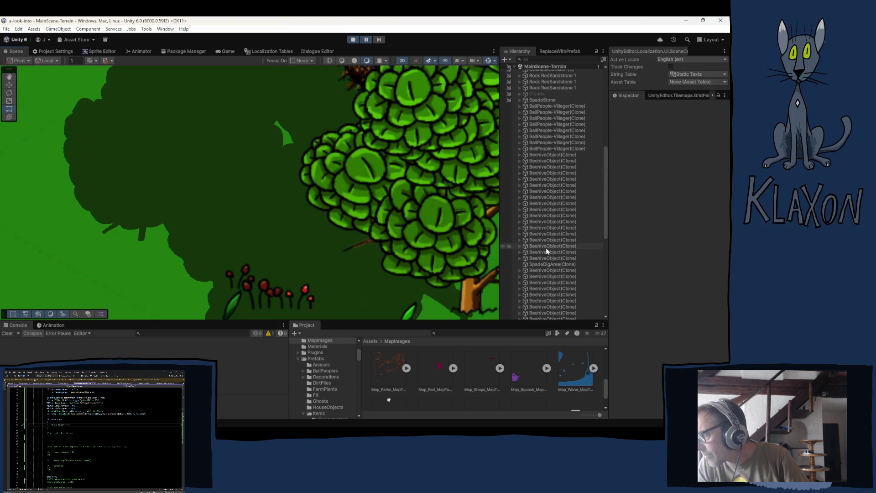
{"action": "scroll", "coordinate": [546, 251], "scroll_direction": "down", "scroll_amount": 10}
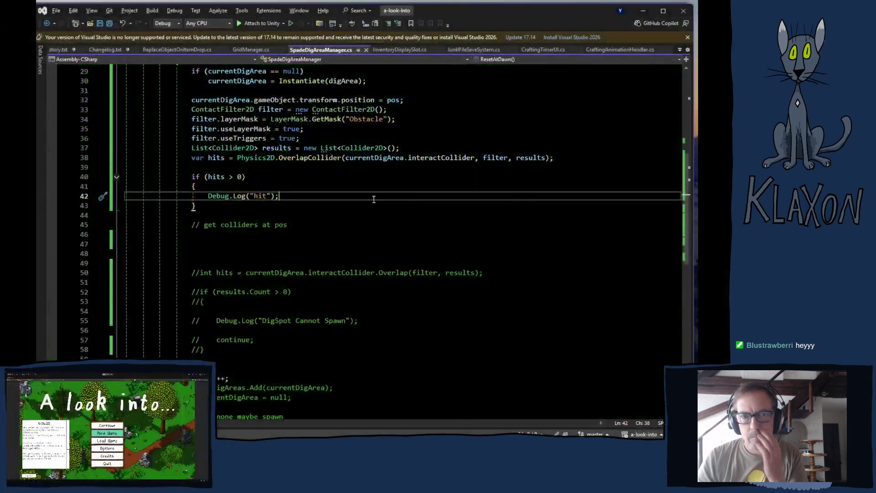
{"action": "scroll", "coordinate": [319, 242], "scroll_direction": "up", "scroll_amount": 4}
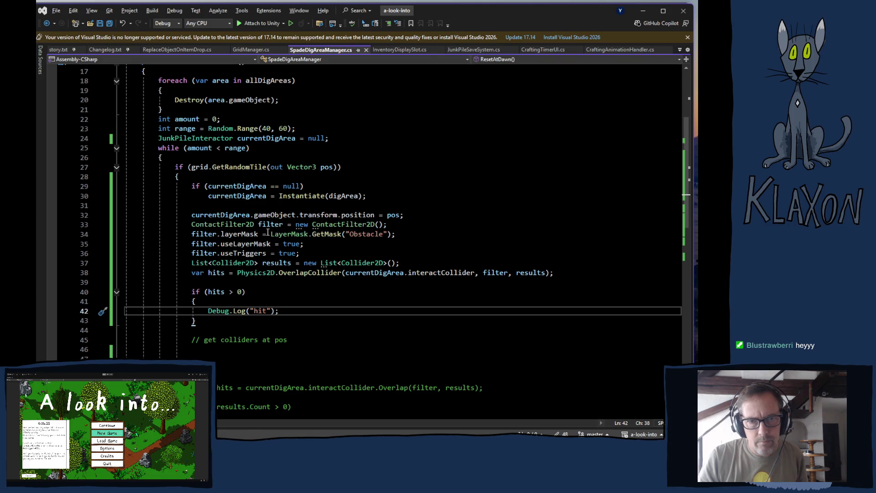
{"action": "scroll", "coordinate": [261, 317], "scroll_direction": "down", "scroll_amount": 2}
{"action": "scroll", "coordinate": [260, 312], "scroll_direction": "up", "scroll_amount": 1}
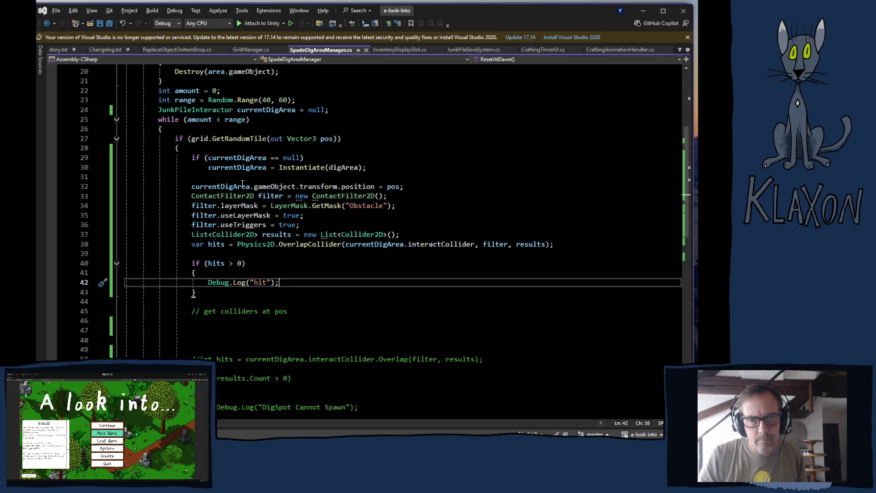
{"action": "scroll", "coordinate": [264, 231], "scroll_direction": "down", "scroll_amount": 5}
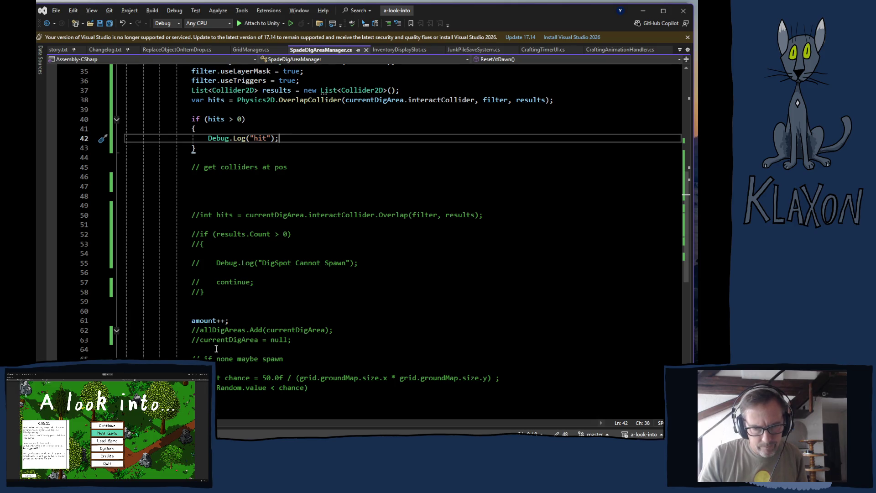
Step: Uncomment the allDigAreas.Add and currentDigArea reset lines 62–63, save, and return to Unity
{"action": "left_click_drag", "start_coordinate": [193, 330], "coordinate": [324, 345]}
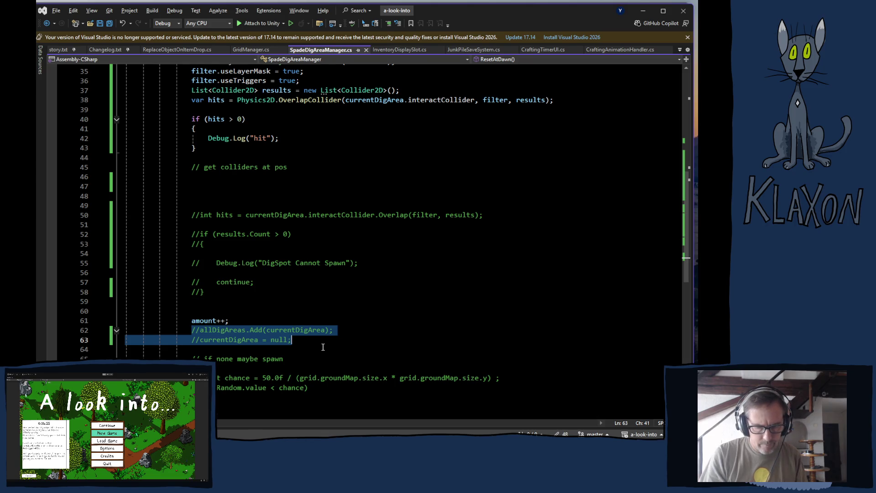
{"action": "key", "text": "ctrl+k"}
{"action": "key", "text": "ctrl+u"}
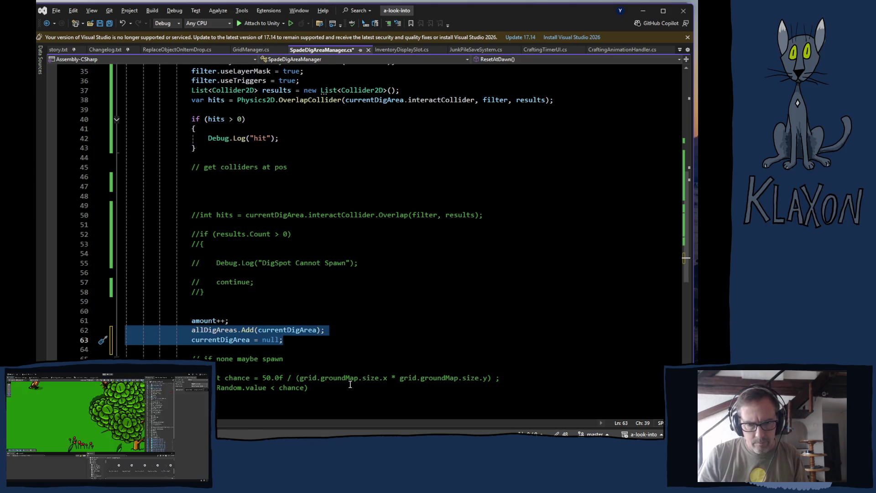
{"action": "key", "text": "ctrl+s"}
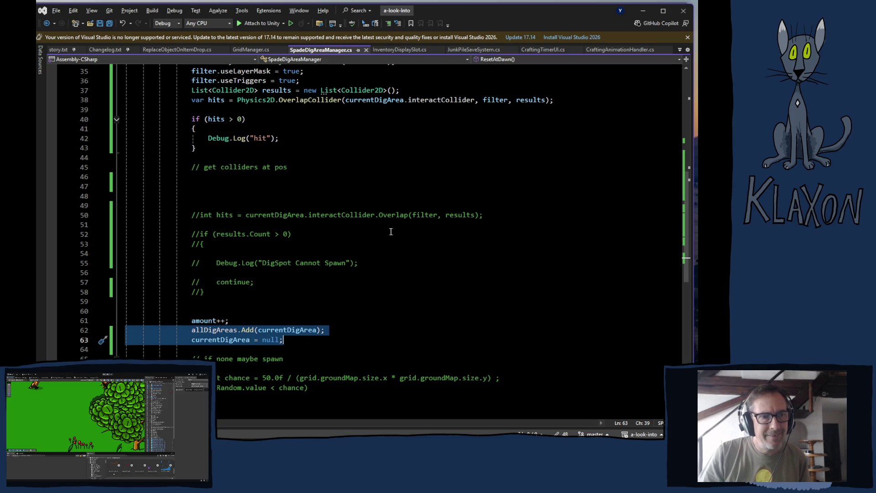
{"action": "key", "text": "alt+Tab"}
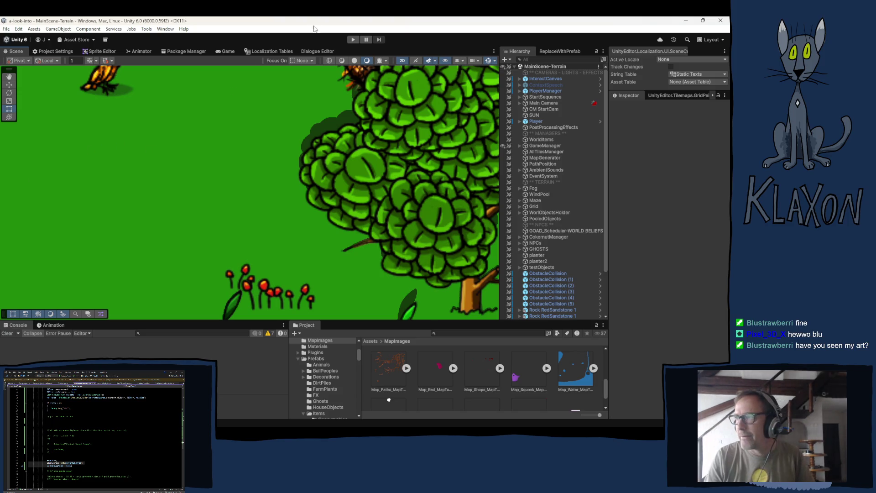
Step: Start play mode and pause once the 'A look into…' main menu has loaded
{"action": "left_click", "coordinate": [352, 39]}
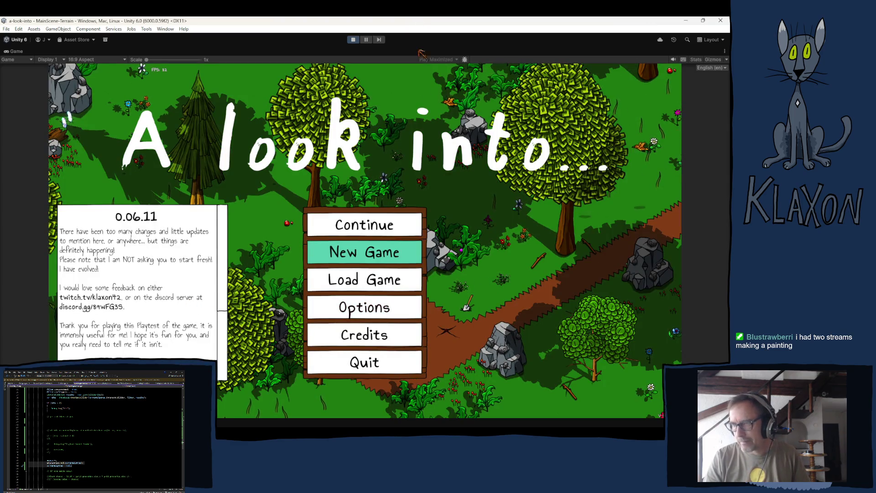
{"action": "left_click", "coordinate": [366, 39]}
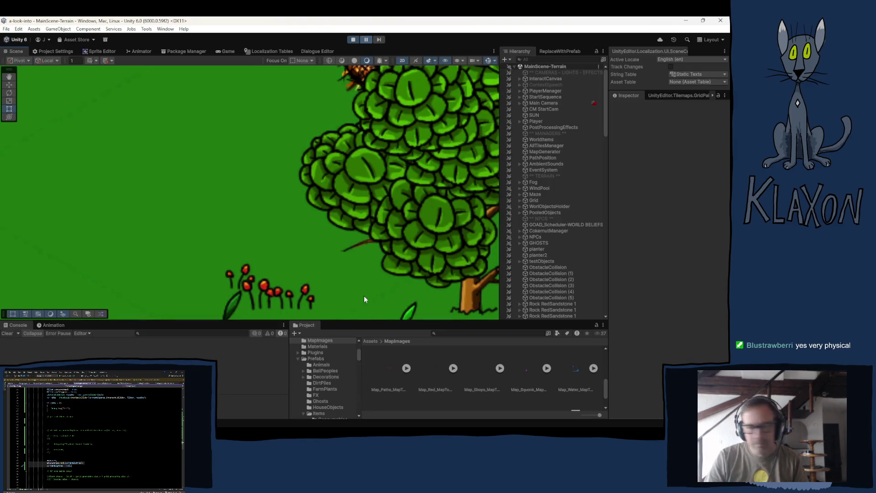
Step: Frame the first SpadeDigArea clones, including spots at 38.5, -27.75, at -26, -16.76 and beside the bench
{"action": "scroll", "coordinate": [551, 280], "scroll_direction": "down", "scroll_amount": 15}
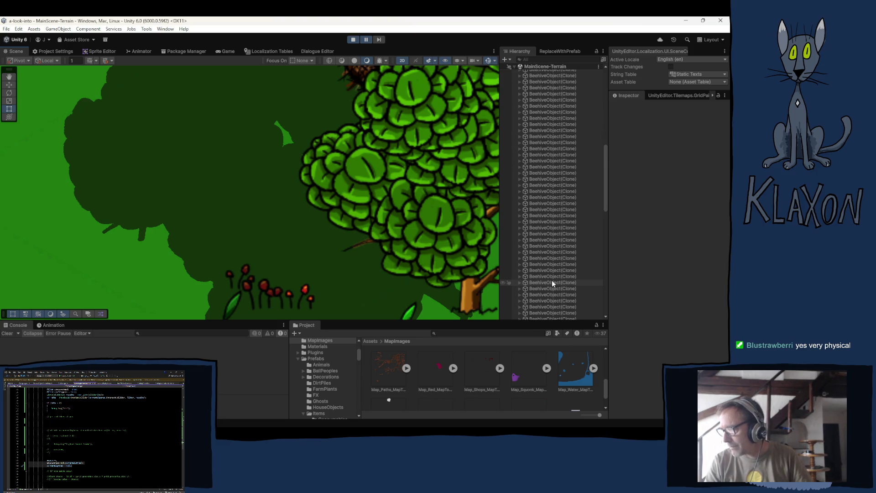
{"action": "double_click", "coordinate": [538, 196]}
{"action": "double_click", "coordinate": [538, 202]}
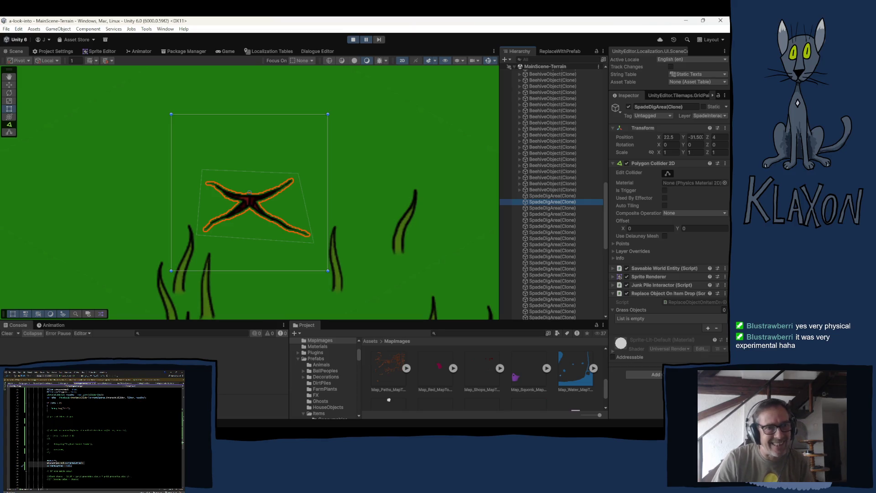
{"action": "left_click", "coordinate": [531, 208]}
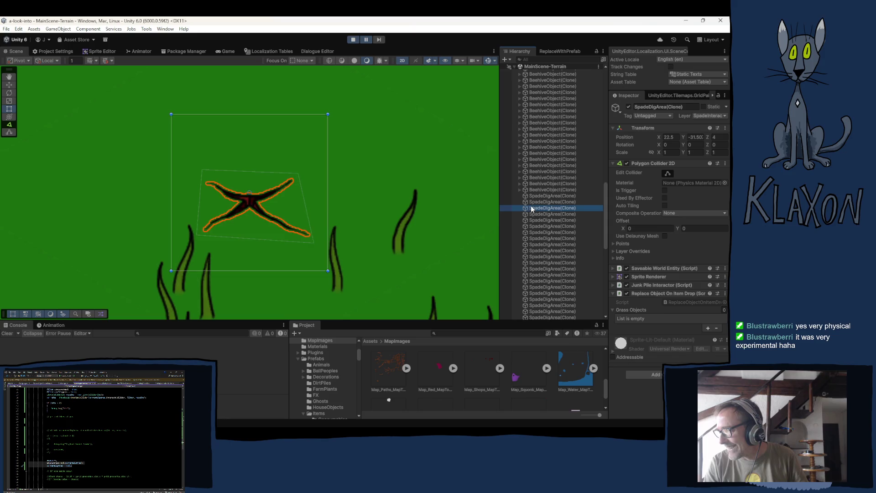
{"action": "double_click", "coordinate": [533, 213]}
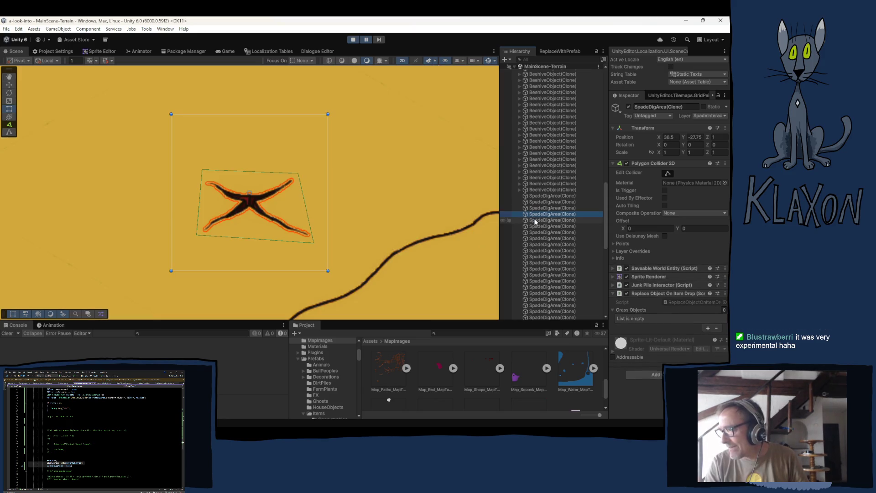
{"action": "double_click", "coordinate": [535, 221]}
{"action": "left_click", "coordinate": [535, 226]}
{"action": "double_click", "coordinate": [535, 232]}
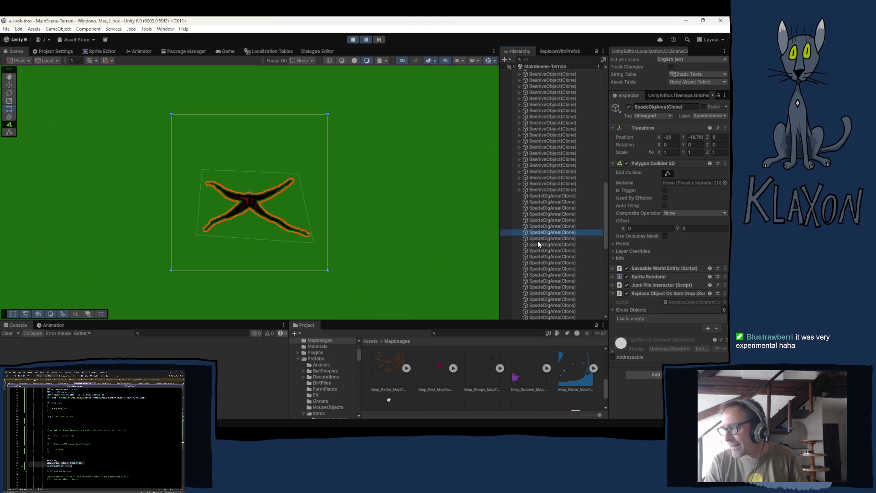
{"action": "double_click", "coordinate": [532, 238]}
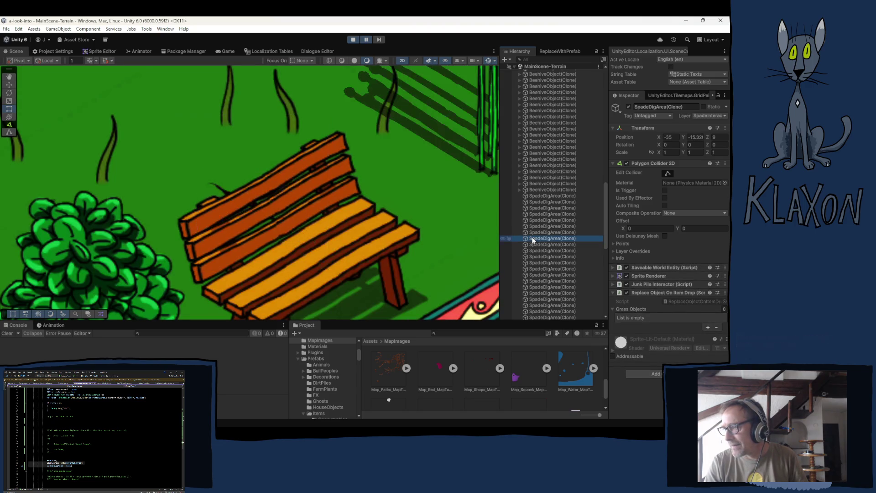
Step: Frame the next clones: by the fence, at 18, -26.30, on red terrain, beside the tree, at 0, -41.33 and at 2.5, -36.42
{"action": "double_click", "coordinate": [538, 245]}
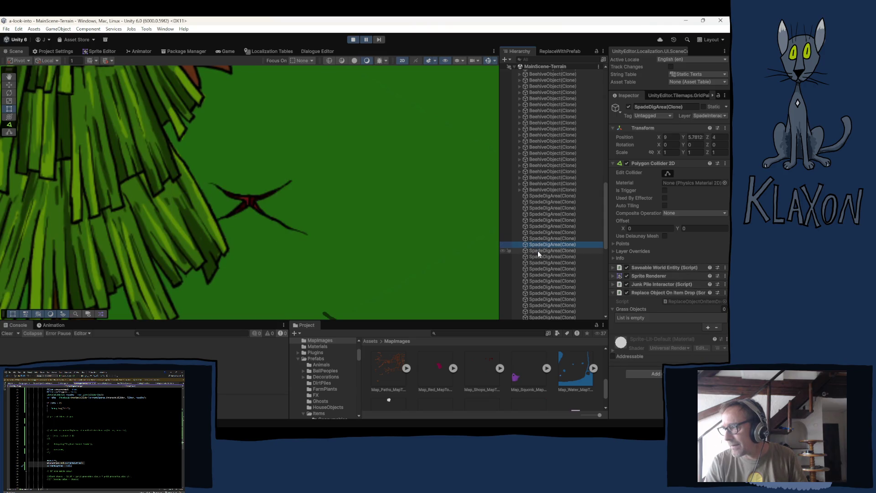
{"action": "double_click", "coordinate": [537, 251]}
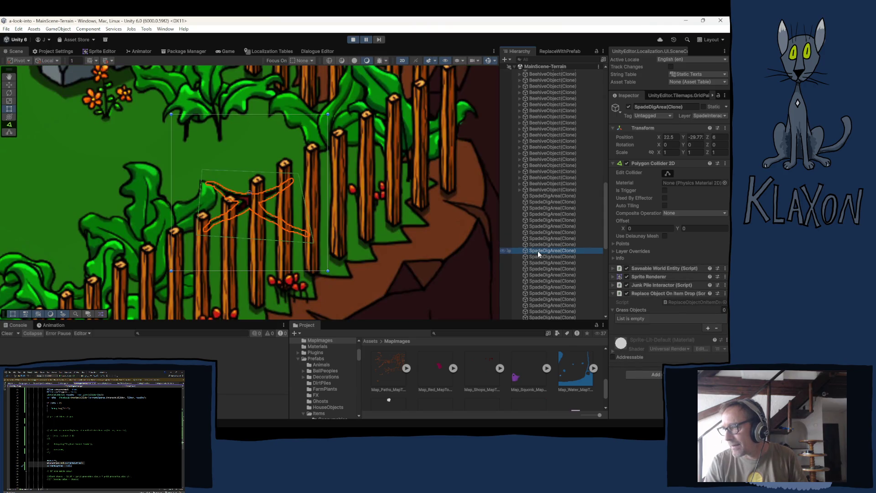
{"action": "double_click", "coordinate": [537, 256]}
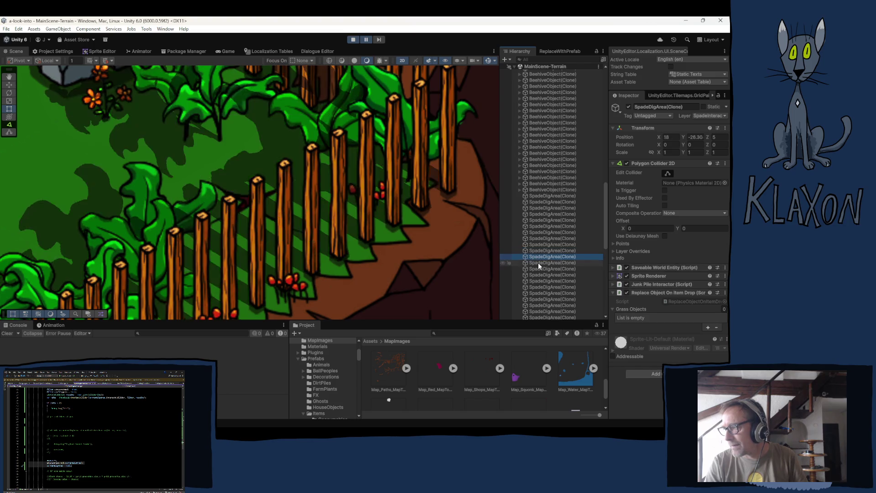
{"action": "double_click", "coordinate": [538, 263]}
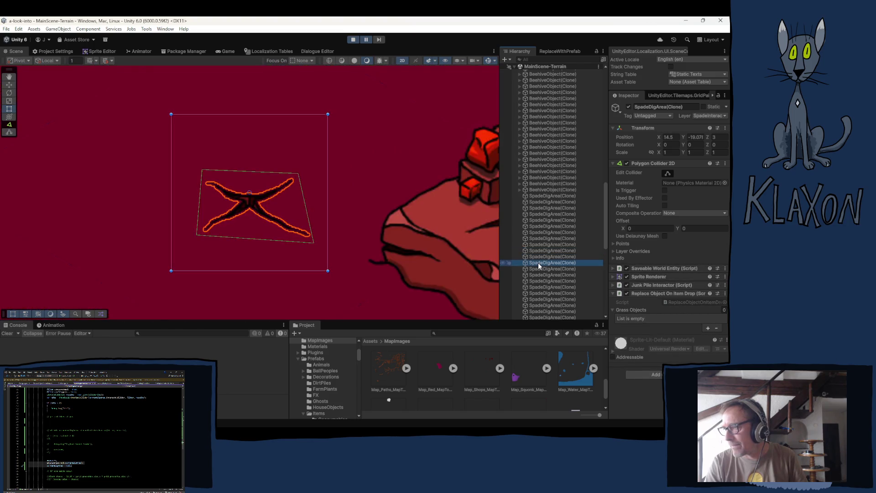
{"action": "double_click", "coordinate": [542, 268]}
{"action": "double_click", "coordinate": [543, 274]}
{"action": "double_click", "coordinate": [542, 280]}
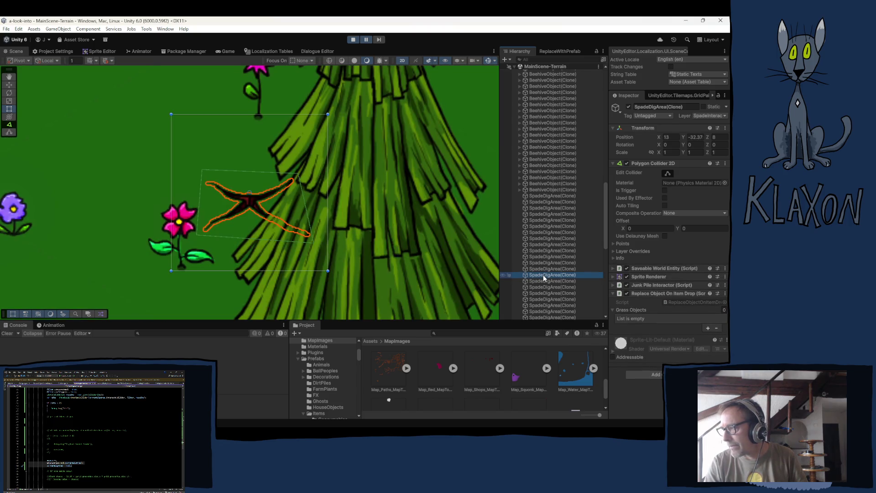
{"action": "double_click", "coordinate": [542, 287]}
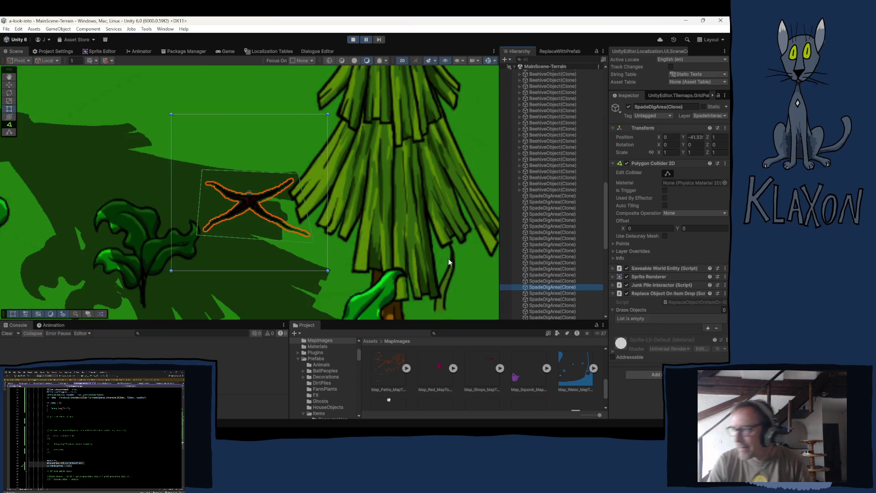
{"action": "double_click", "coordinate": [543, 293]}
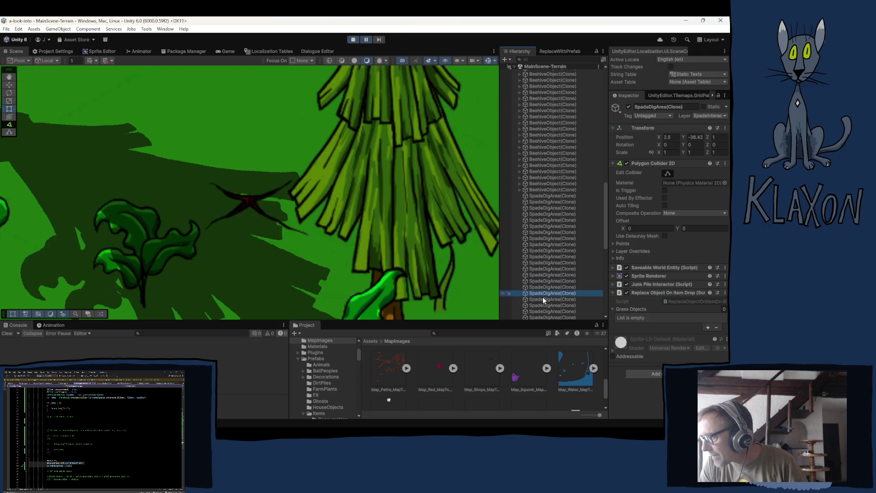
Step: Frame the remaining clones, including 33.5, -32.66 and 28.5, 0.8671, ending on the spot over the rock
{"action": "scroll", "coordinate": [527, 258], "scroll_direction": "down", "scroll_amount": 3}
{"action": "double_click", "coordinate": [535, 230]}
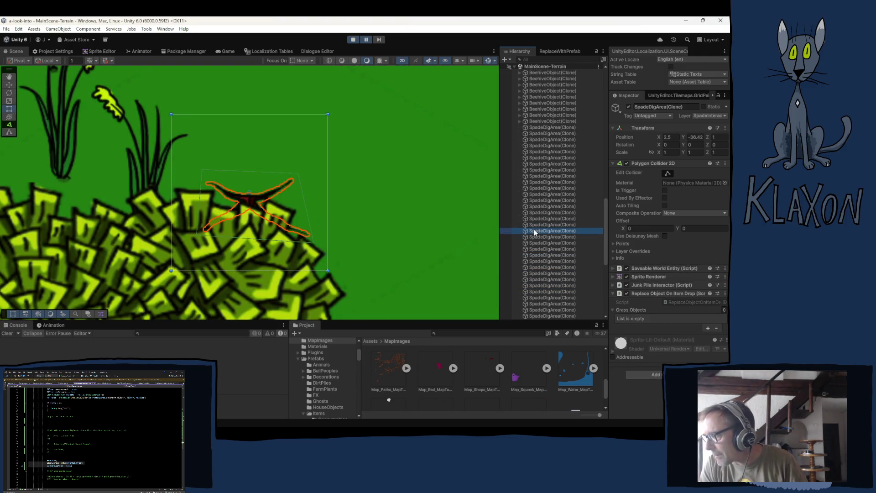
{"action": "double_click", "coordinate": [535, 237]}
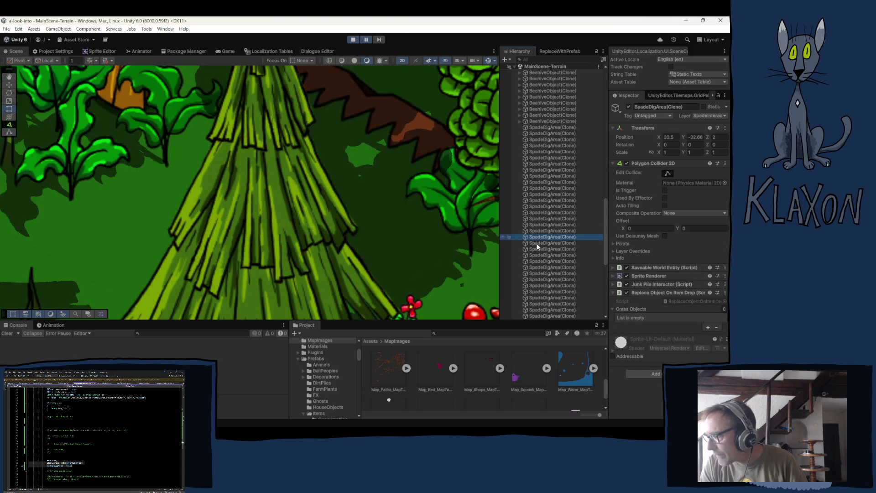
{"action": "double_click", "coordinate": [536, 243]}
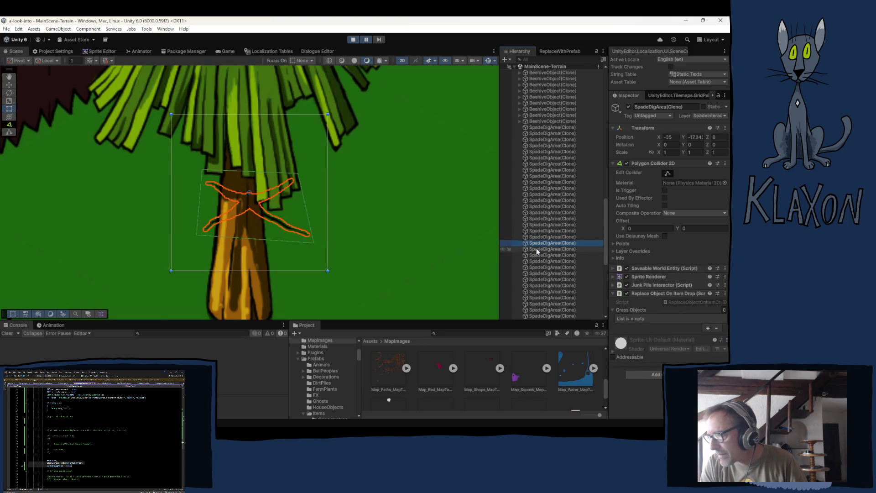
{"action": "double_click", "coordinate": [536, 248]}
{"action": "double_click", "coordinate": [538, 256]}
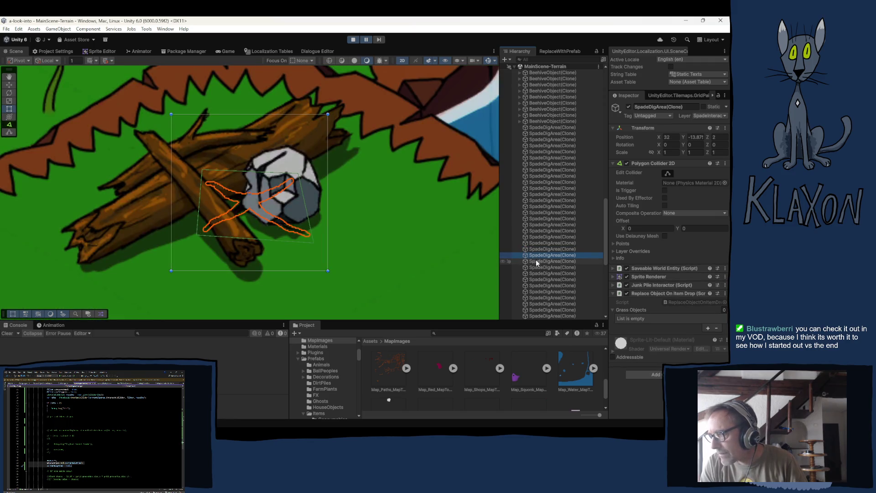
Step: Bring up the context menu for the rock dig spot, dismiss it, clear the selection, and restart play mode
{"action": "right_click", "coordinate": [328, 225]}
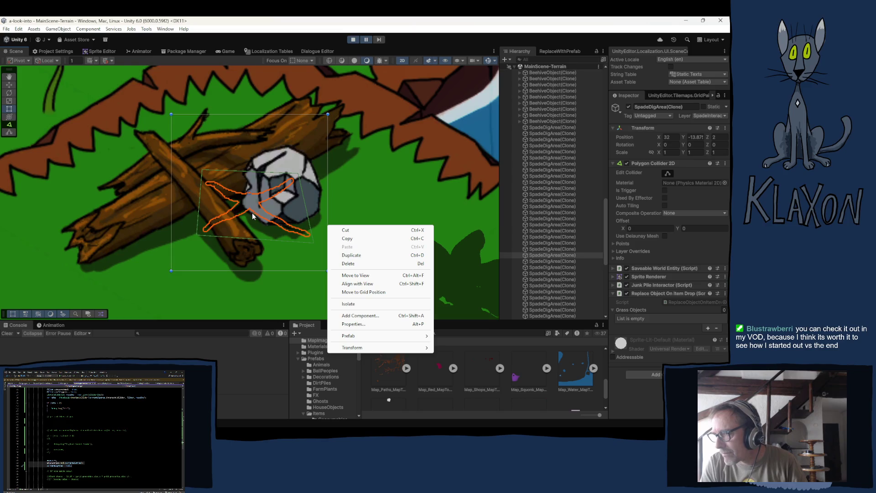
{"action": "left_click", "coordinate": [369, 199]}
{"action": "left_click", "coordinate": [347, 207]}
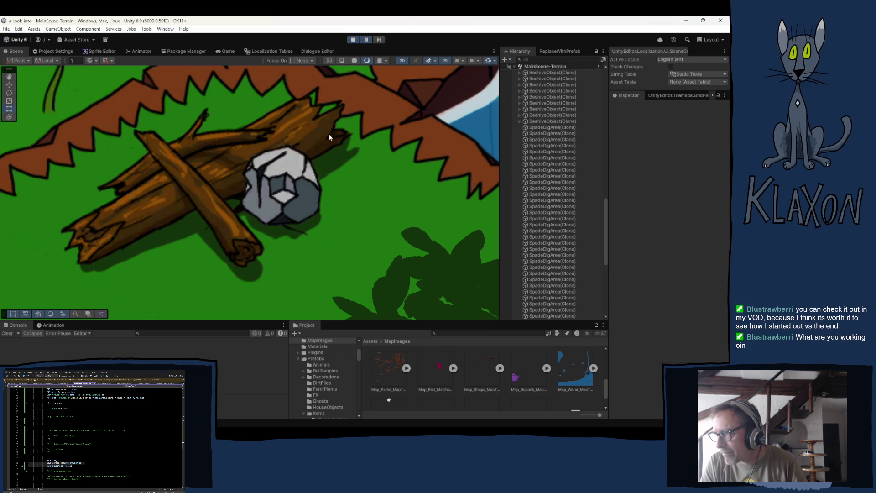
{"action": "left_click", "coordinate": [353, 40]}
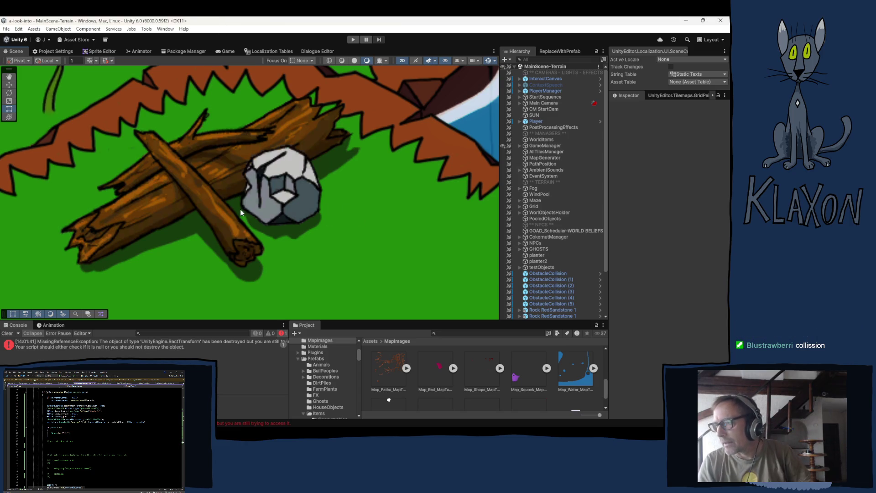
{"action": "scroll", "coordinate": [240, 209], "scroll_direction": "down", "scroll_amount": 3}
{"action": "scroll", "coordinate": [234, 209], "scroll_direction": "up", "scroll_amount": 2}
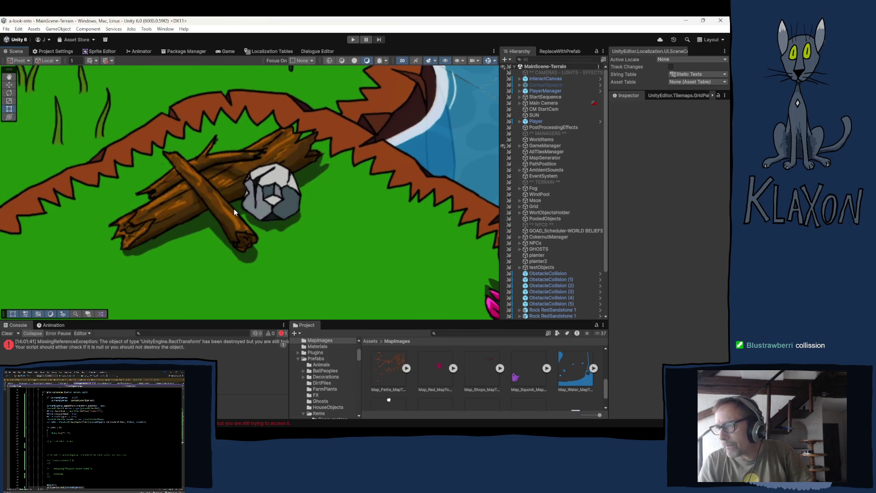
{"action": "scroll", "coordinate": [233, 209], "scroll_direction": "up", "scroll_amount": 1}
{"action": "scroll", "coordinate": [234, 209], "scroll_direction": "down", "scroll_amount": 1}
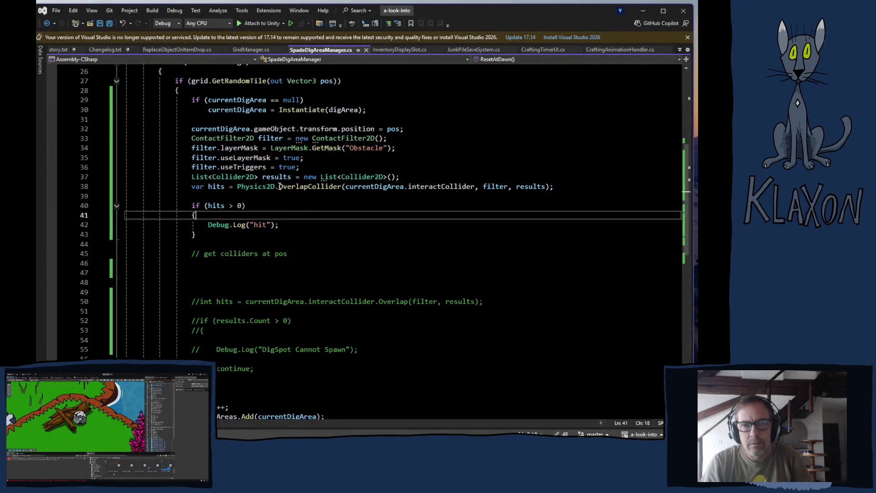
Step: Highlight the OverlapCollider call on line 38 and the old Overlap call on line 50, then open InventoryDisplaySlot.cs
{"action": "key", "text": "Down"}
{"action": "key", "text": "Down"}
{"action": "key", "text": "Down"}
{"action": "mouse_move", "coordinate": [279, 245]}
{"action": "left_mouse_down"}
{"action": "mouse_move", "coordinate": [331, 236]}
{"action": "mouse_move", "coordinate": [340, 245]}
{"action": "left_mouse_up"}
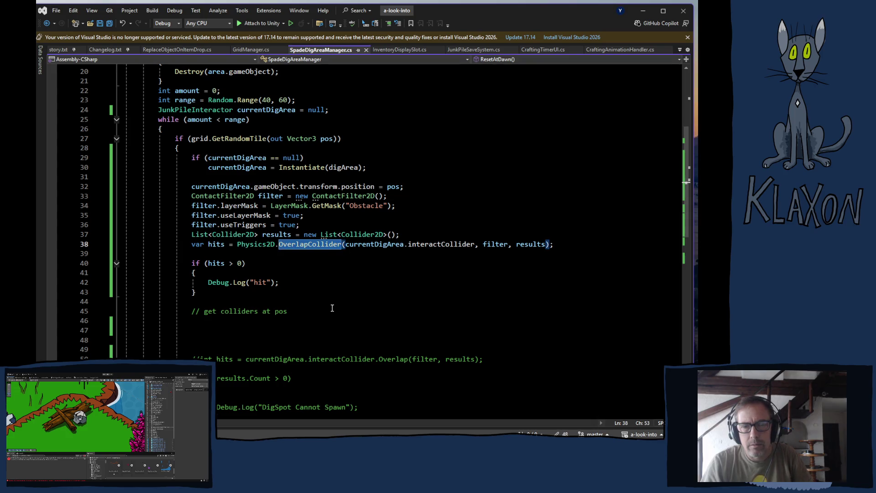
{"action": "scroll", "coordinate": [346, 308], "scroll_direction": "down", "scroll_amount": 5}
{"action": "left_click", "coordinate": [408, 214]}
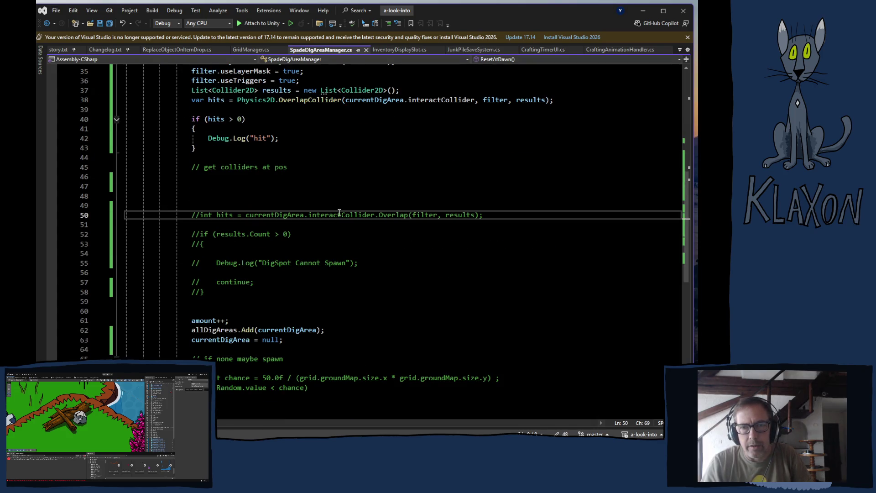
{"action": "left_click_drag", "start_coordinate": [246, 215], "coordinate": [409, 219]}
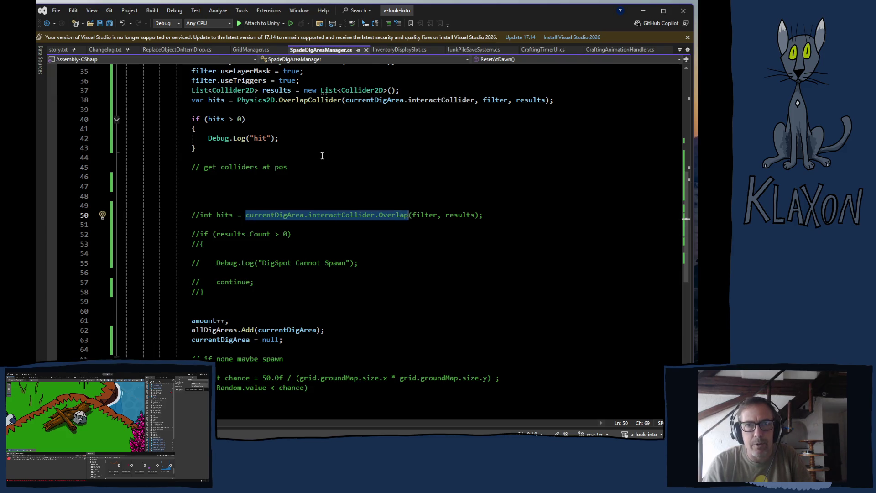
{"action": "left_click", "coordinate": [396, 50]}
{"action": "key", "text": "Down"}
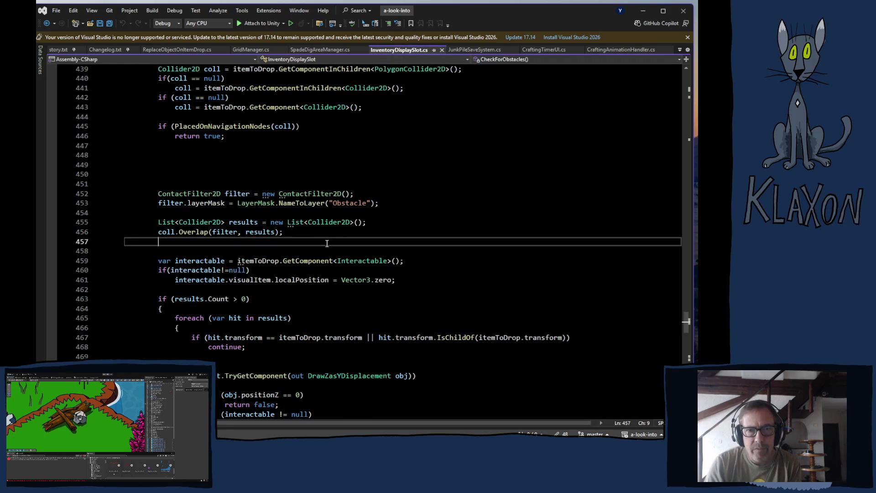
{"action": "mouse_move", "coordinate": [158, 194]}
{"action": "left_mouse_down"}
{"action": "mouse_move", "coordinate": [283, 233]}
{"action": "mouse_move", "coordinate": [292, 245]}
{"action": "left_mouse_up"}
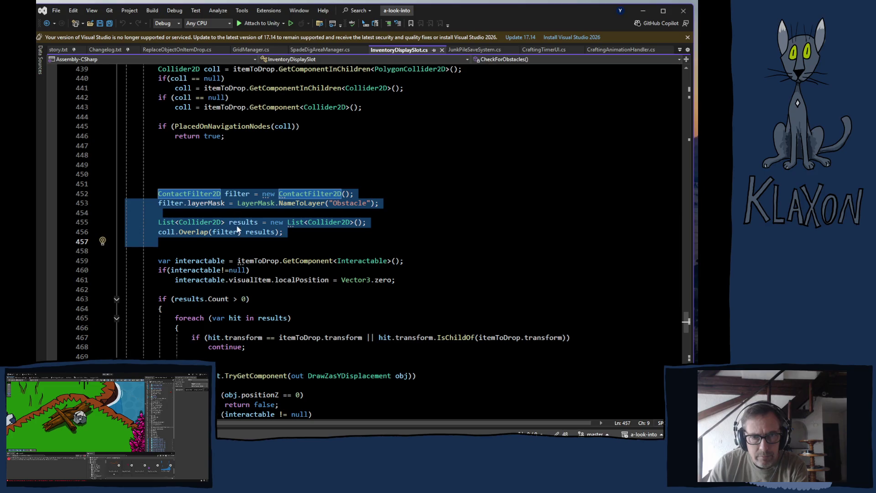
{"action": "left_click", "coordinate": [185, 298]}
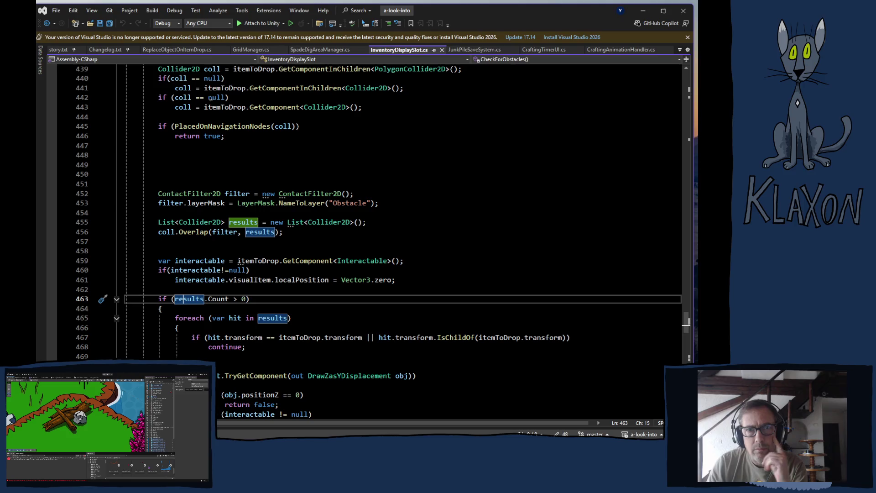
{"action": "left_click", "coordinate": [313, 50]}
{"action": "scroll", "coordinate": [333, 302], "scroll_direction": "up", "scroll_amount": 1}
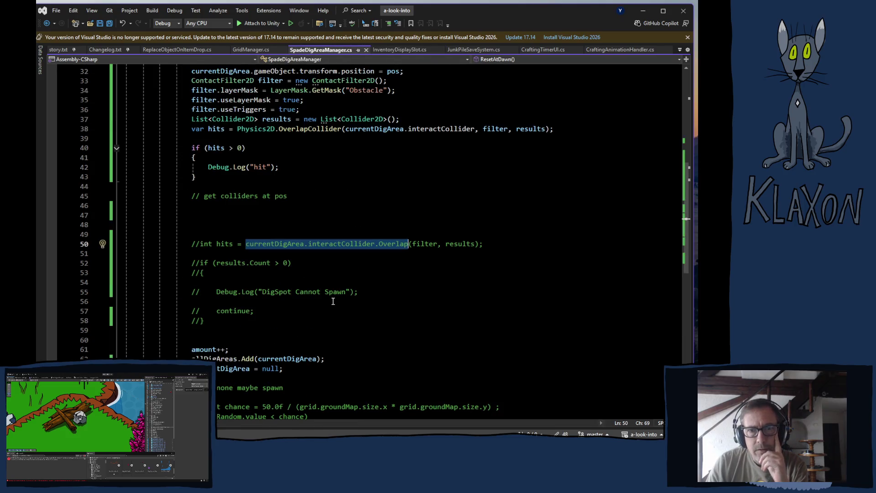
{"action": "left_click", "coordinate": [410, 302]}
{"action": "scroll", "coordinate": [333, 153], "scroll_direction": "up", "scroll_amount": 1}
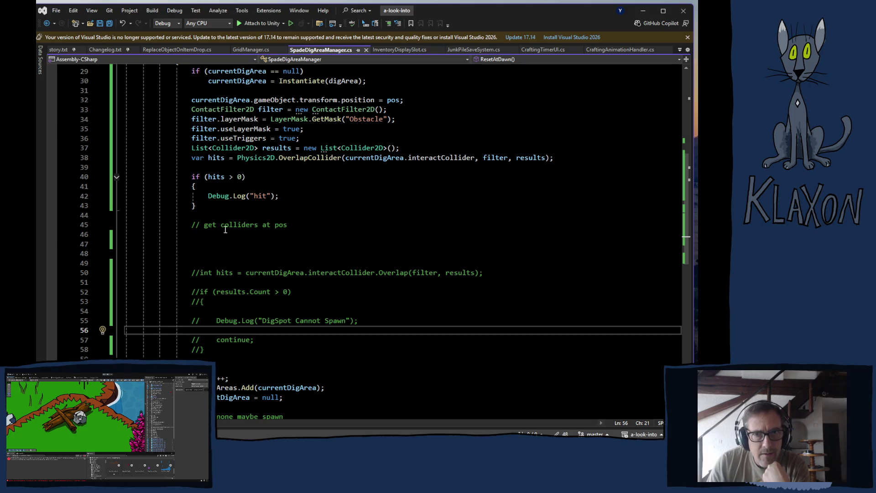
{"action": "mouse_move", "coordinate": [301, 115]}
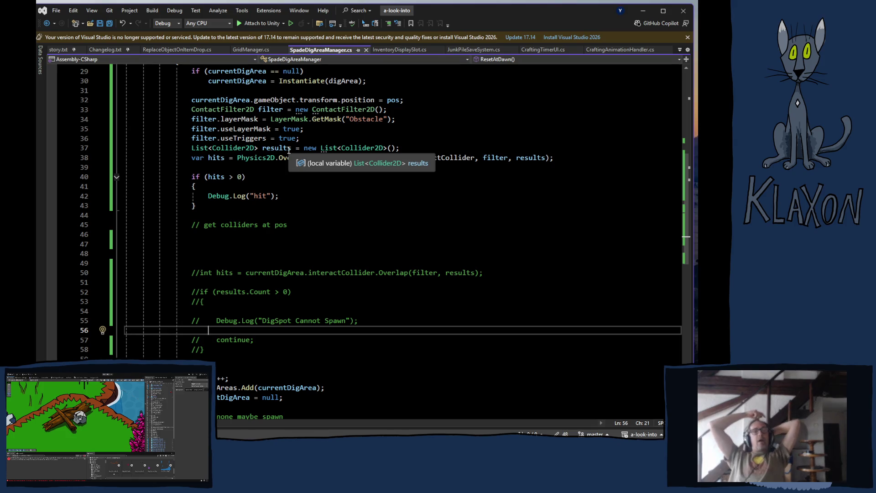
{"action": "key", "text": "alt+Tab"}
Step: Open the SpadeDigArea prefab, tick SpadeInteraction/Obstacle in the Physics 2D collision matrix, and select its root
{"action": "left_click", "coordinate": [388, 383]}
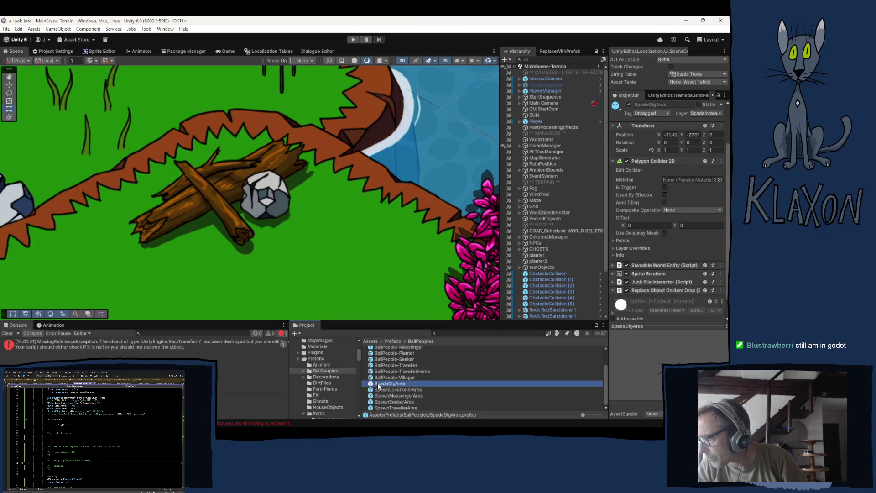
{"action": "double_click", "coordinate": [385, 383]}
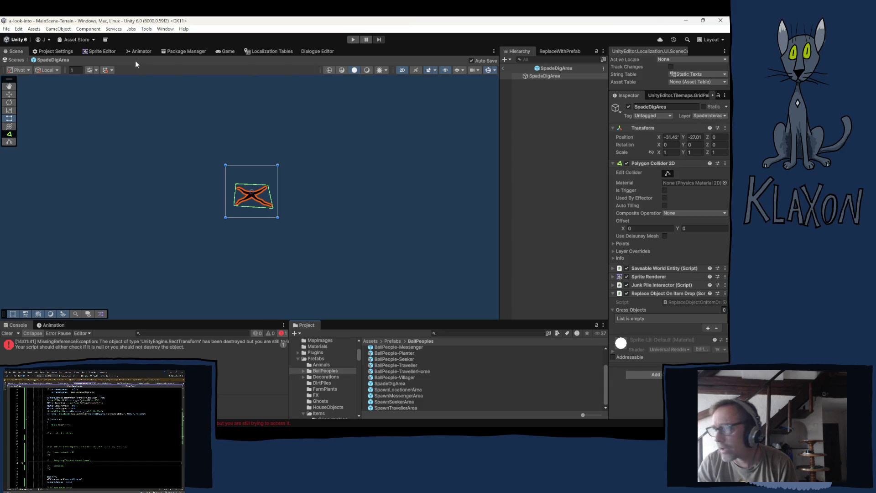
{"action": "left_click", "coordinate": [54, 50]}
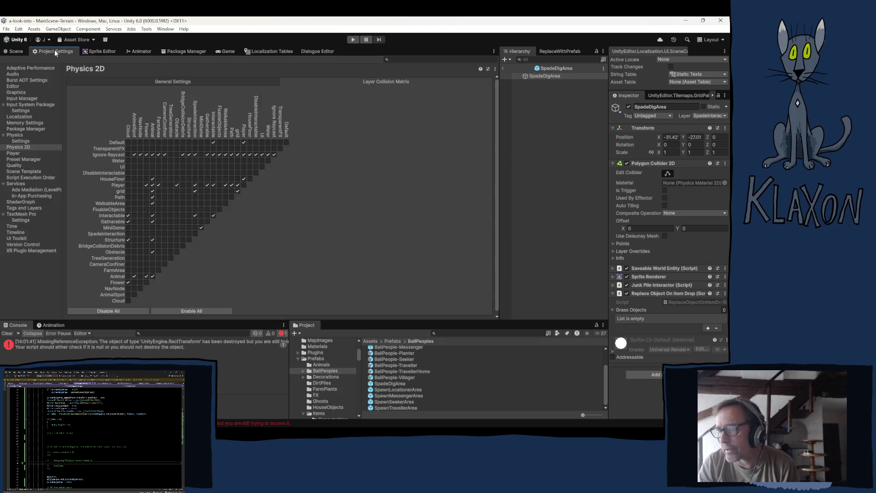
{"action": "left_click", "coordinate": [177, 232]}
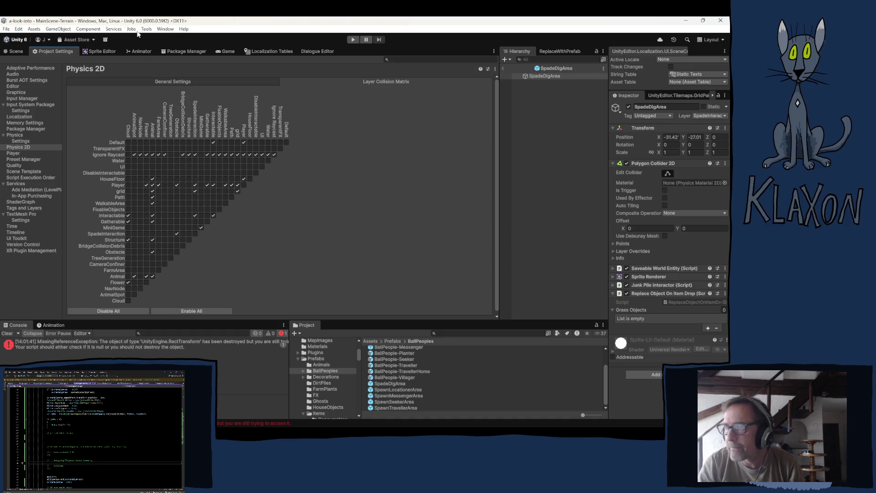
{"action": "left_click", "coordinate": [16, 51]}
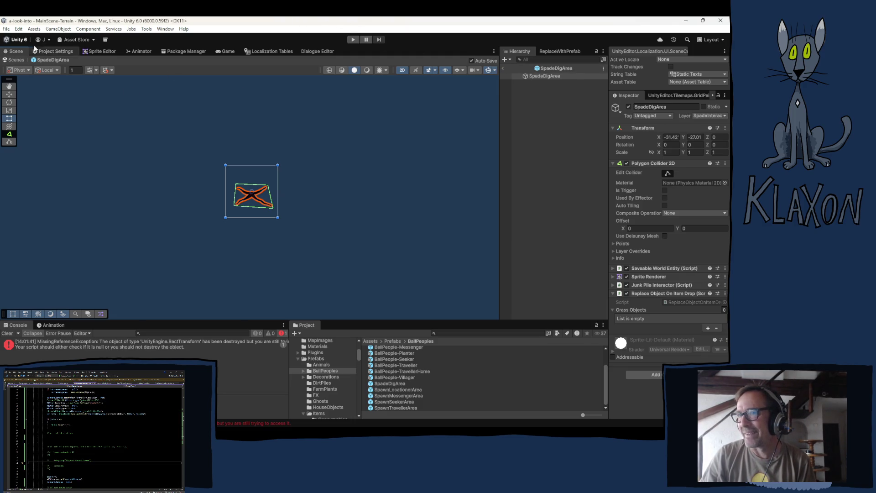
{"action": "left_click", "coordinate": [511, 76]}
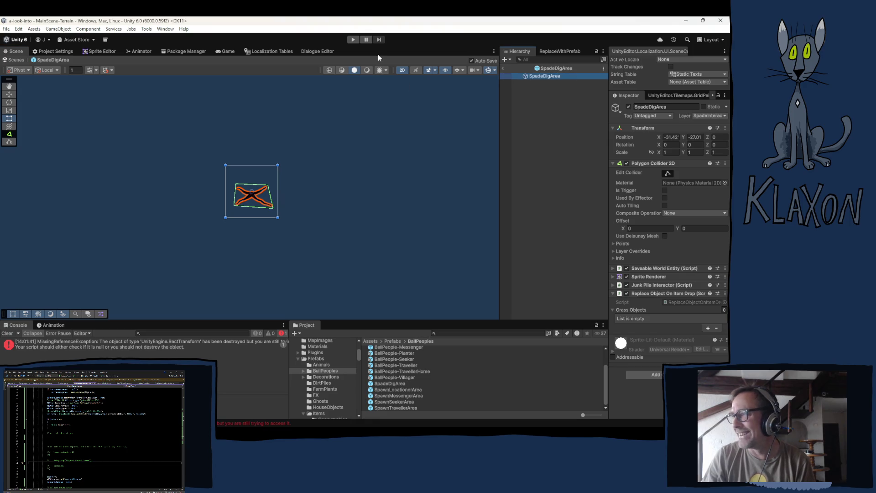
Step: Test-run the game, stop it, and select the null-check and Instantiate lines 29–30 in SpadeDigAreaManager.cs
{"action": "left_click", "coordinate": [352, 39]}
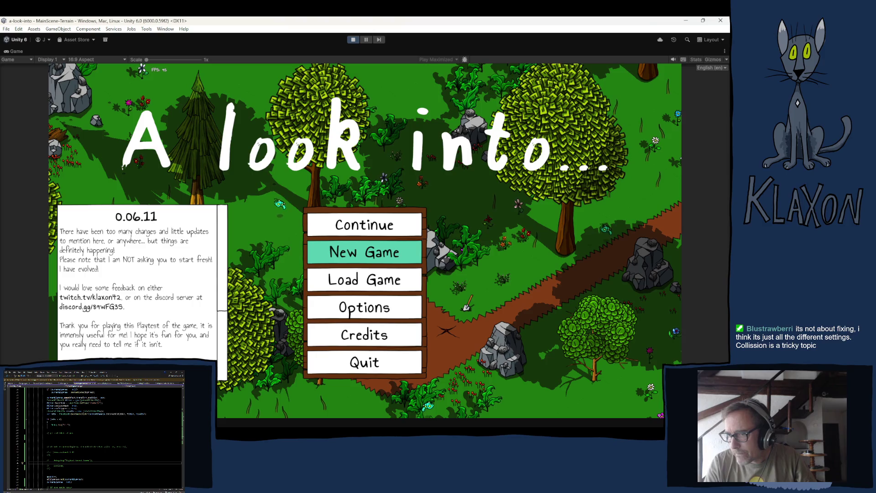
{"action": "left_click", "coordinate": [354, 40]}
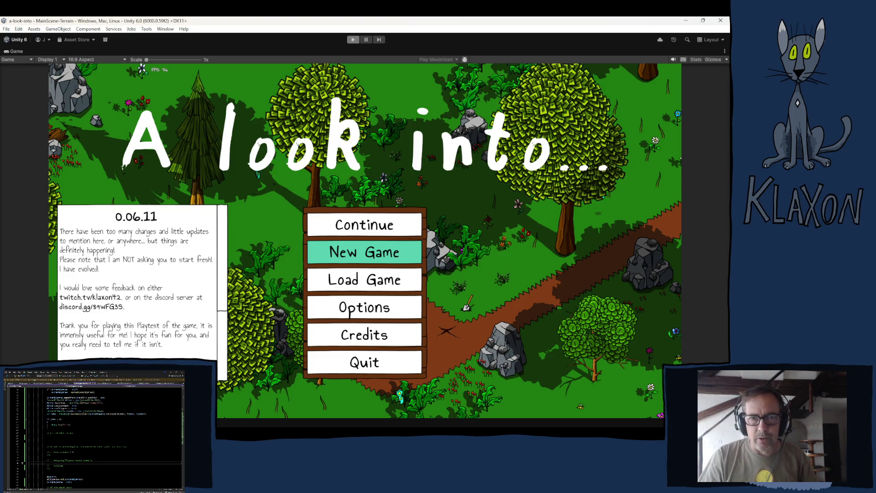
{"action": "scroll", "coordinate": [101, 438], "scroll_direction": "up", "scroll_amount": 1}
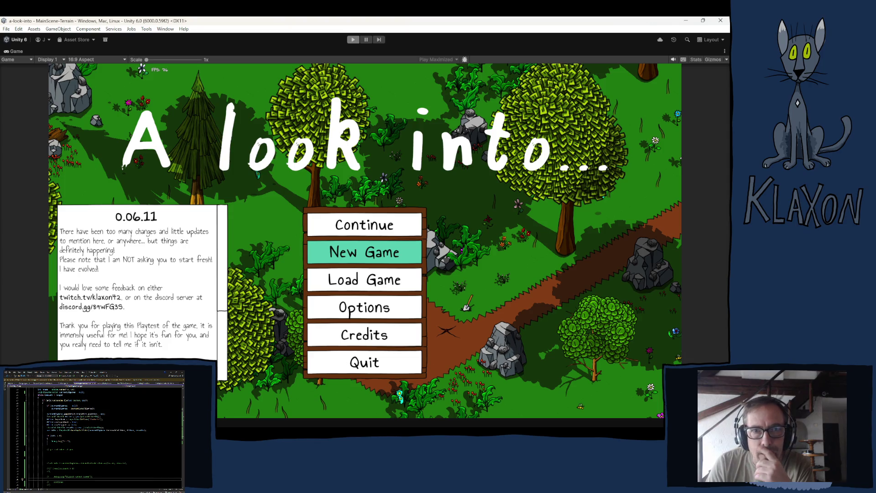
{"action": "scroll", "coordinate": [100, 438], "scroll_direction": "up", "scroll_amount": 1}
{"action": "left_click_drag", "start_coordinate": [192, 158], "coordinate": [381, 170]}
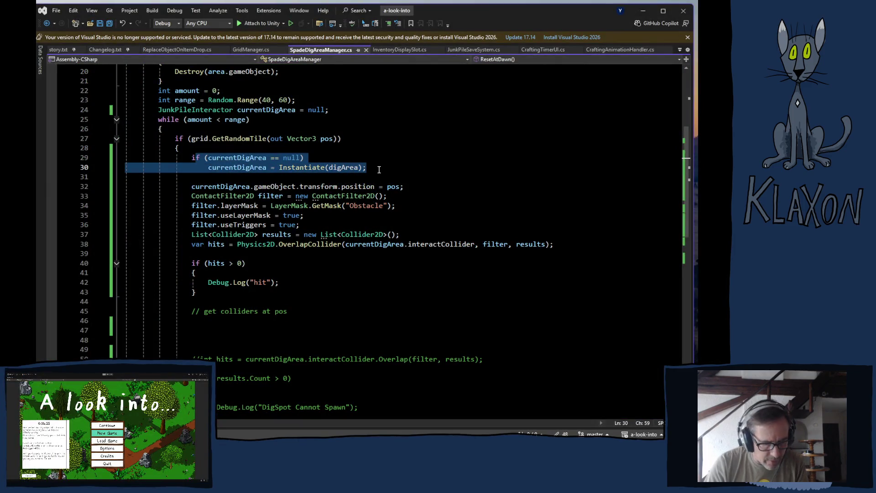
Step: Comment out lines 29–30 and the position and filter setup lines 32–37
{"action": "key", "text": "ctrl+k"}
{"action": "key", "text": "ctrl+c"}
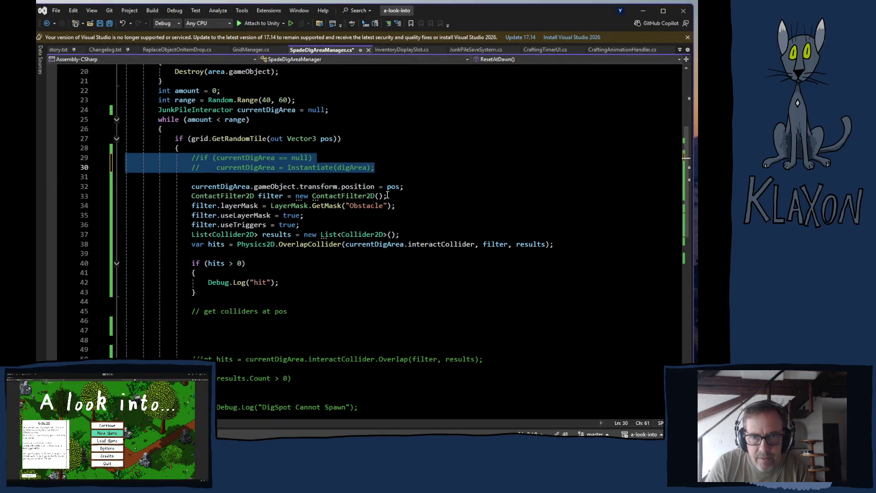
{"action": "mouse_move", "coordinate": [192, 186]}
{"action": "left_mouse_down"}
{"action": "mouse_move", "coordinate": [304, 197]}
{"action": "mouse_move", "coordinate": [408, 231]}
{"action": "left_mouse_up"}
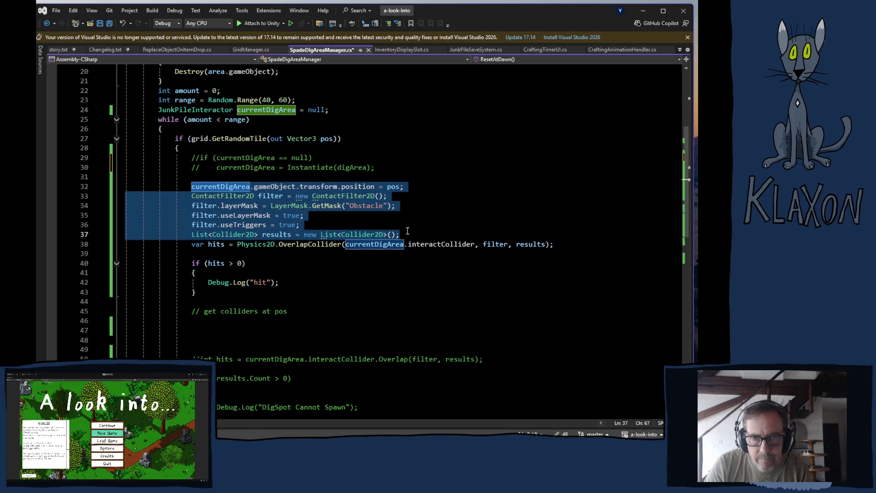
{"action": "key", "text": "ctrl+k"}
{"action": "key", "text": "ctrl+c"}
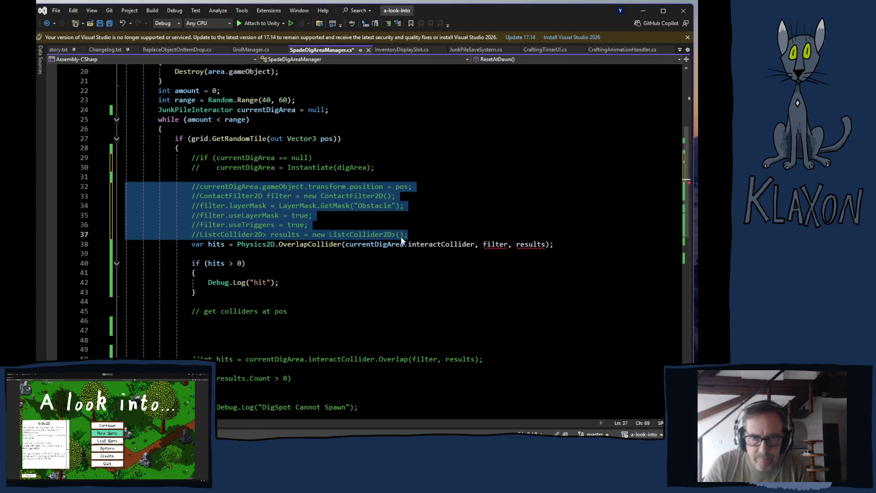
Step: Replace OverlapCollider on line 38 with Physics2D.OverlapCircle and clear its old arguments
{"action": "left_click", "coordinate": [309, 245]}
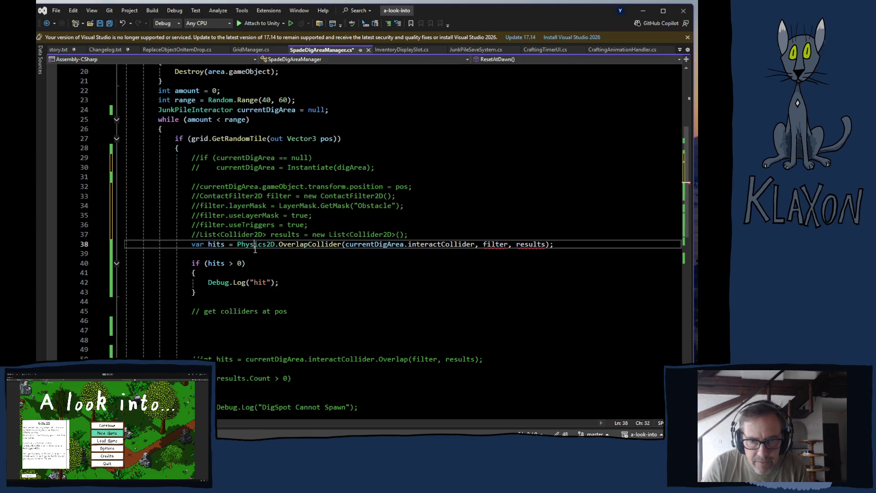
{"action": "double_click", "coordinate": [308, 245]}
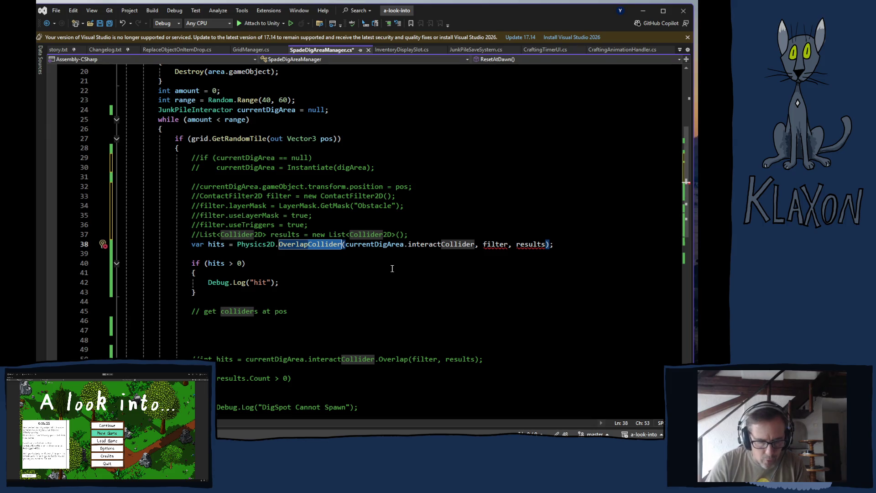
{"action": "type", "text": "Overlapcircle"}
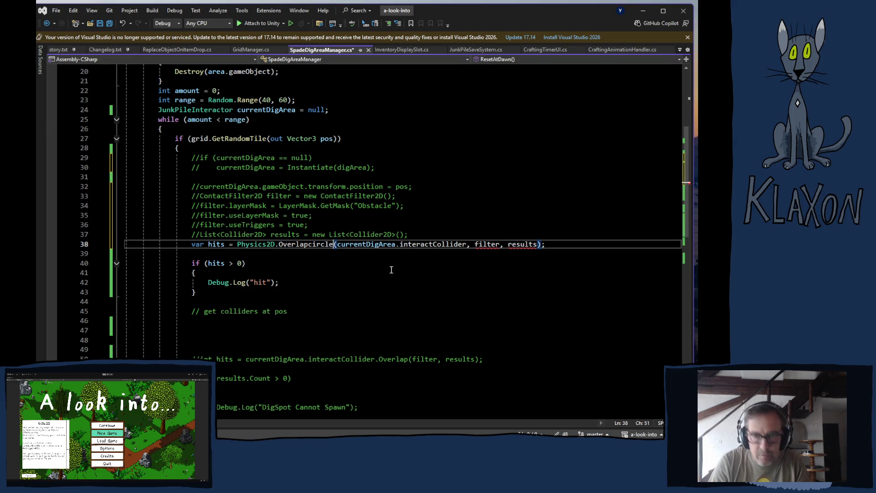
{"action": "left_click", "coordinate": [314, 245]}
{"action": "key", "text": "BackSpace"}
{"action": "type", "text": "C"}
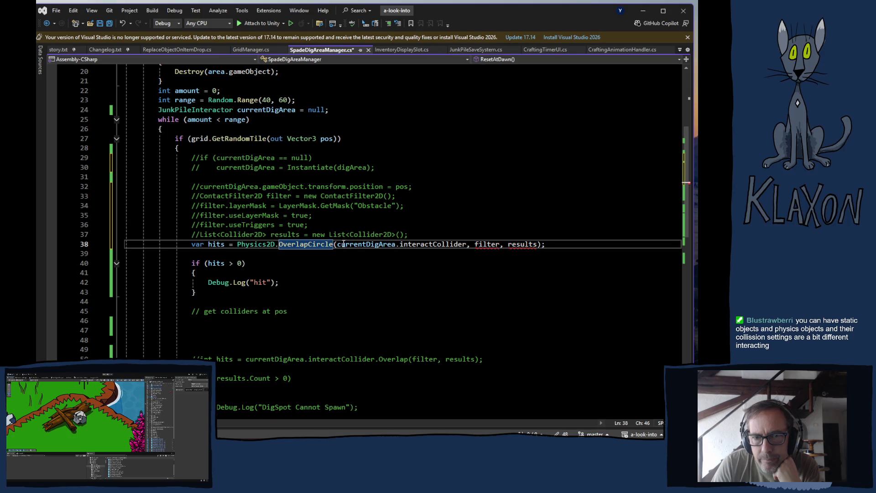
{"action": "left_click_drag", "start_coordinate": [545, 245], "coordinate": [336, 247]}
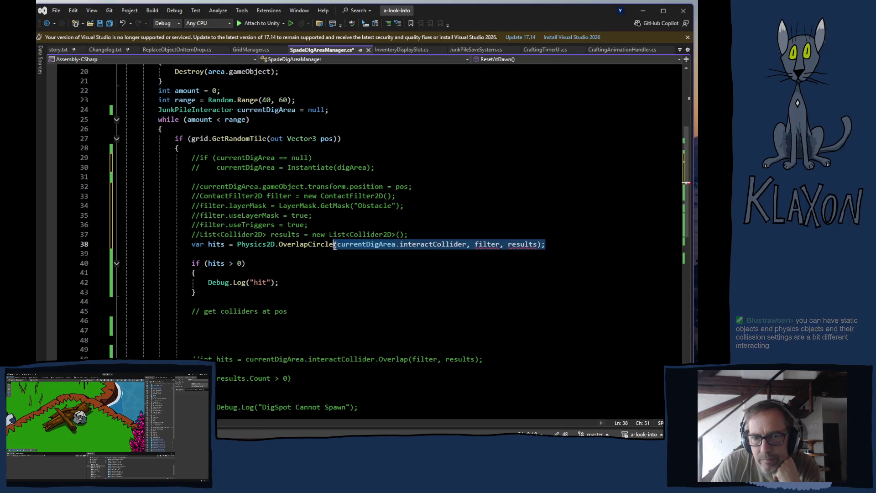
{"action": "key", "text": "BackSpace"}
Step: Fill in the overlap arguments: pos, .2f, LayerMask.GetMask("Obstacle"), pos.z, pos.z
{"action": "type", "text": "("}
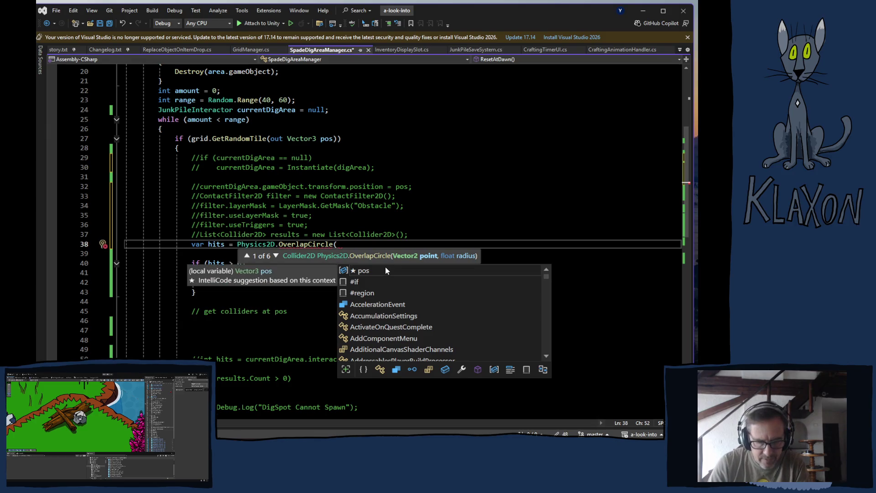
{"action": "type", "text": "pos,"}
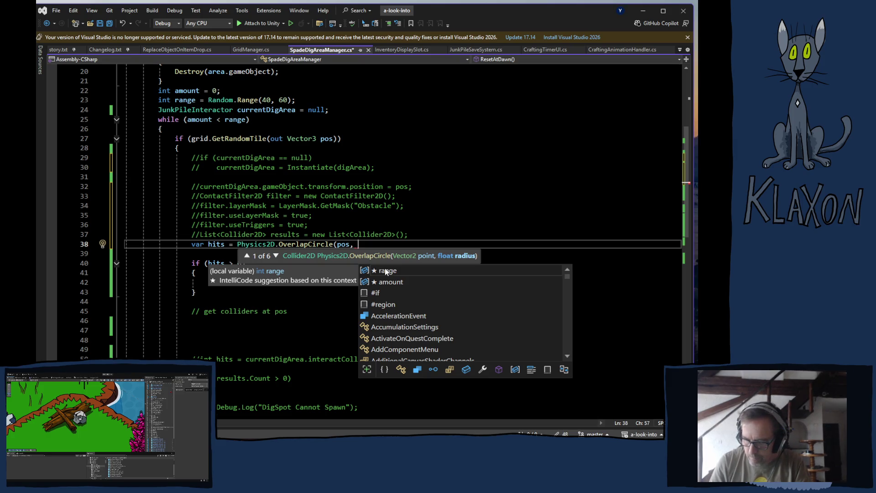
{"action": "type", "text": ".2f,"}
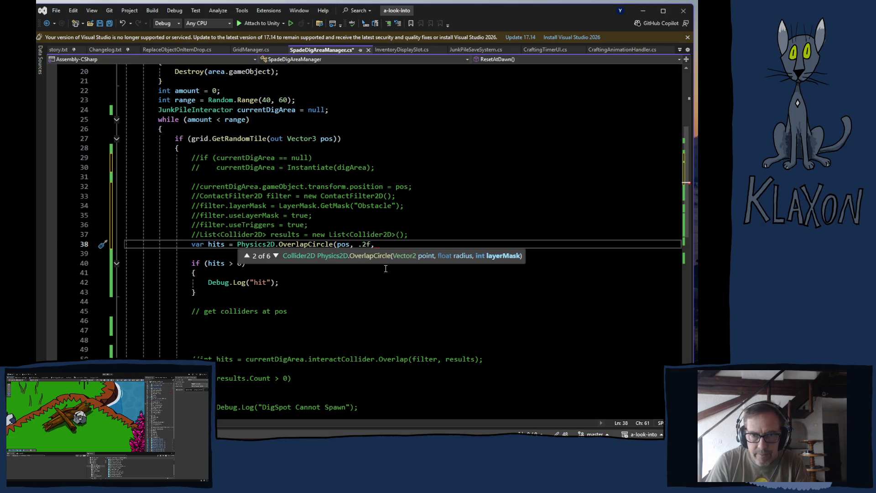
{"action": "type", "text": "layerma"}
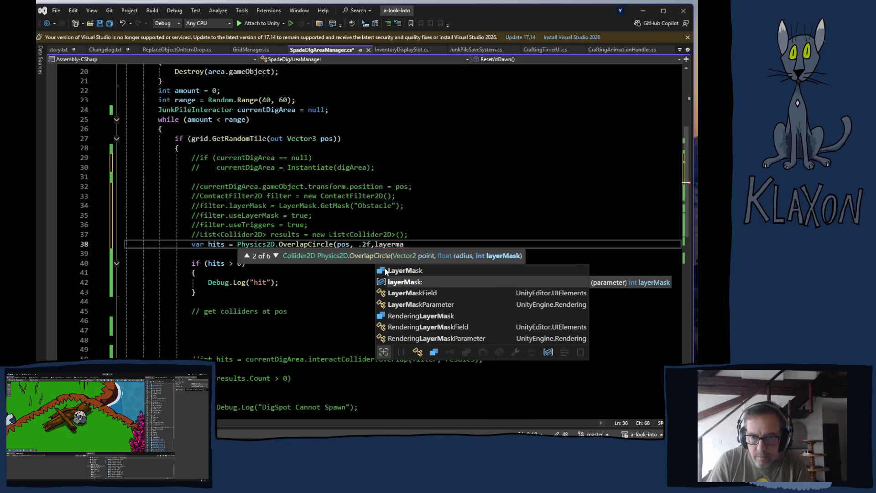
{"action": "left_click", "coordinate": [386, 271]}
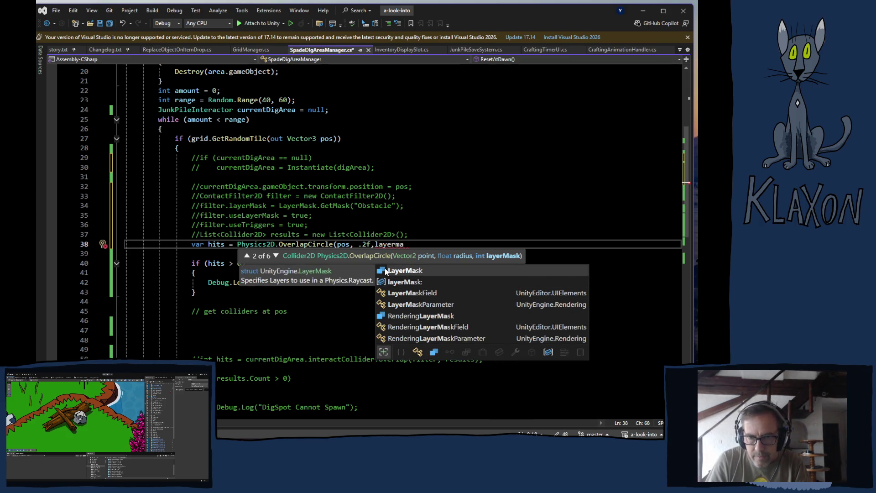
{"action": "type", "text": ".get"}
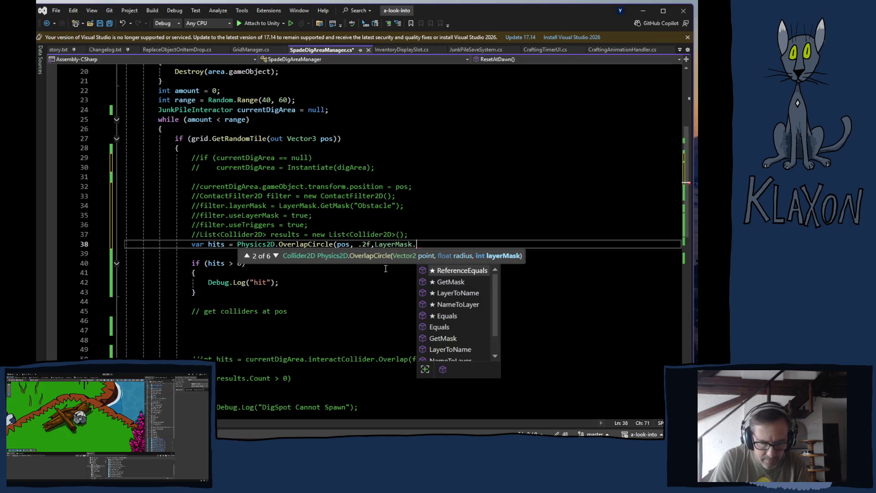
{"action": "key", "text": "Tab"}
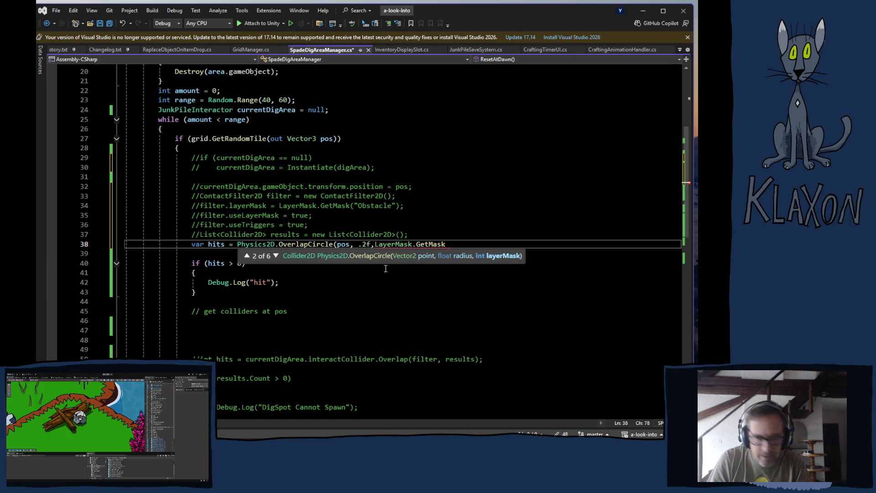
{"action": "type", "text": "(\"O"}
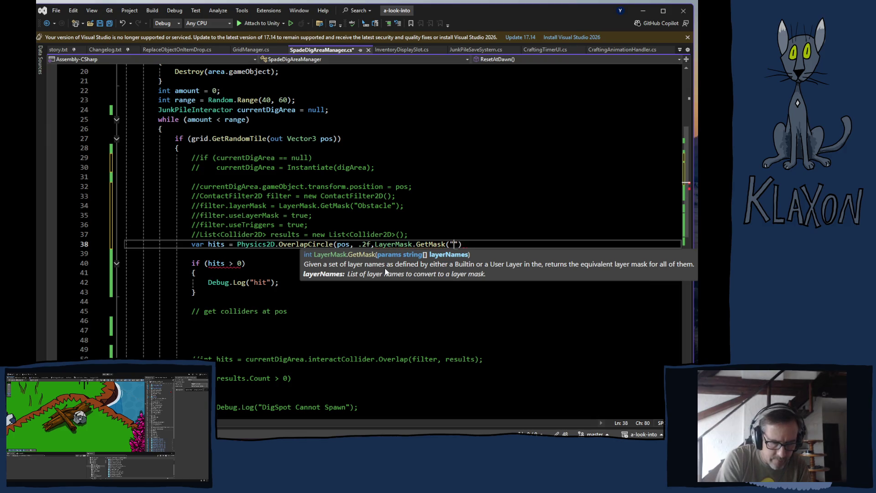
{"action": "type", "text": "bstacle"}
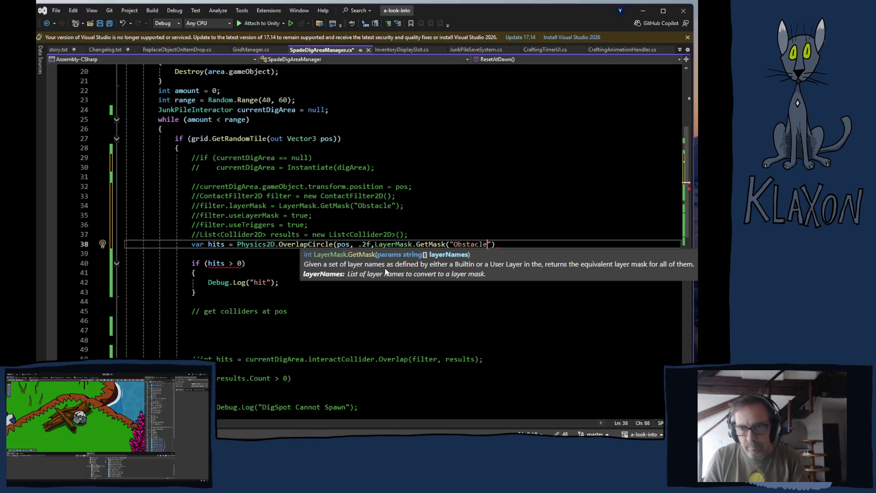
{"action": "type", "text": "\"), "}
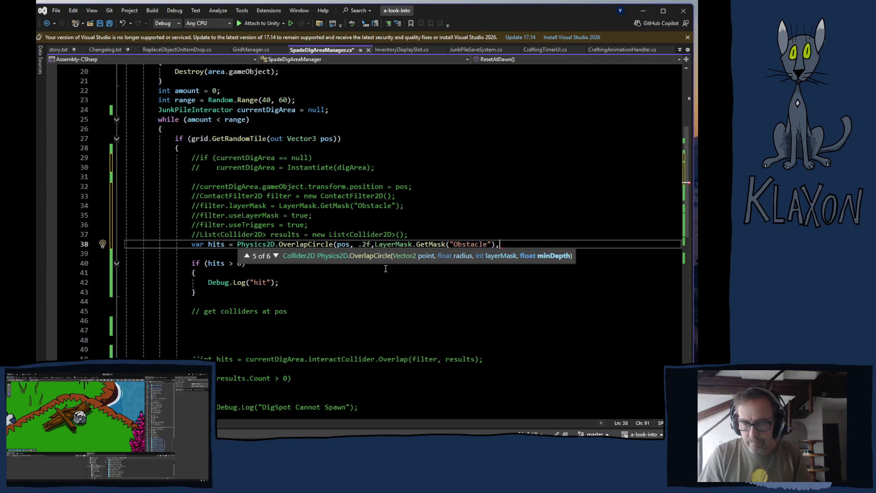
{"action": "type", "text": "pos"}
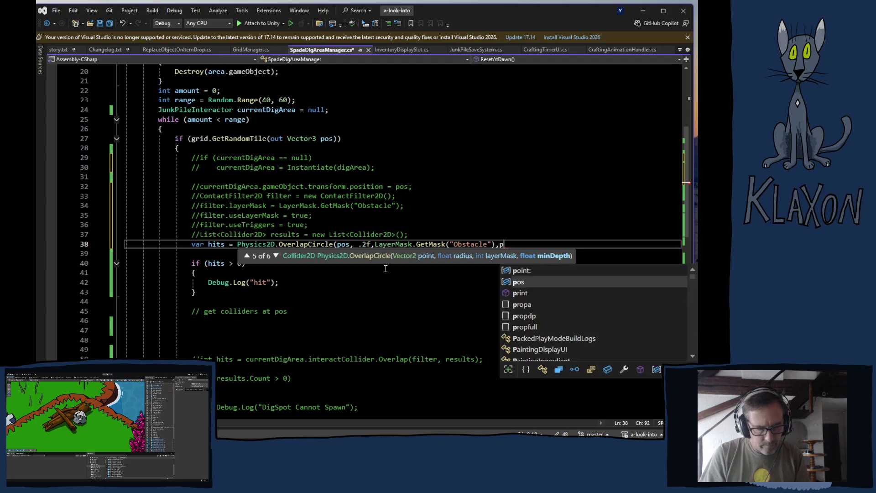
{"action": "type", "text": "."}
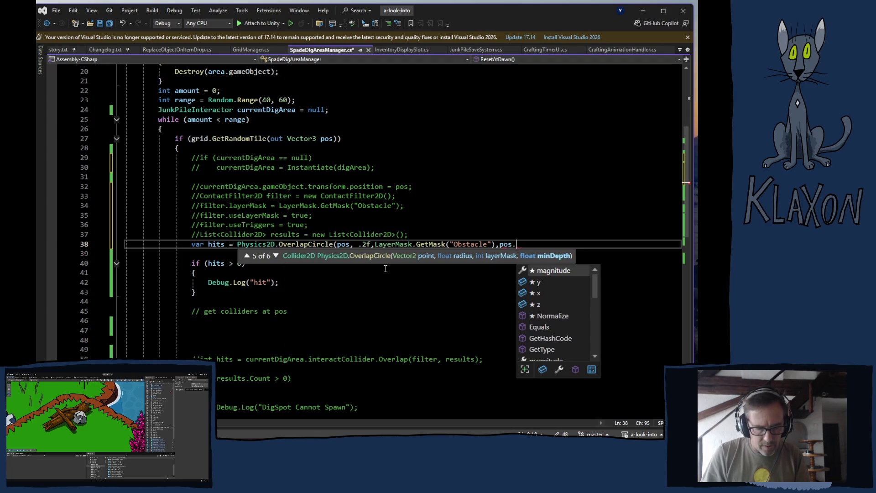
{"action": "type", "text": "z, pos."}
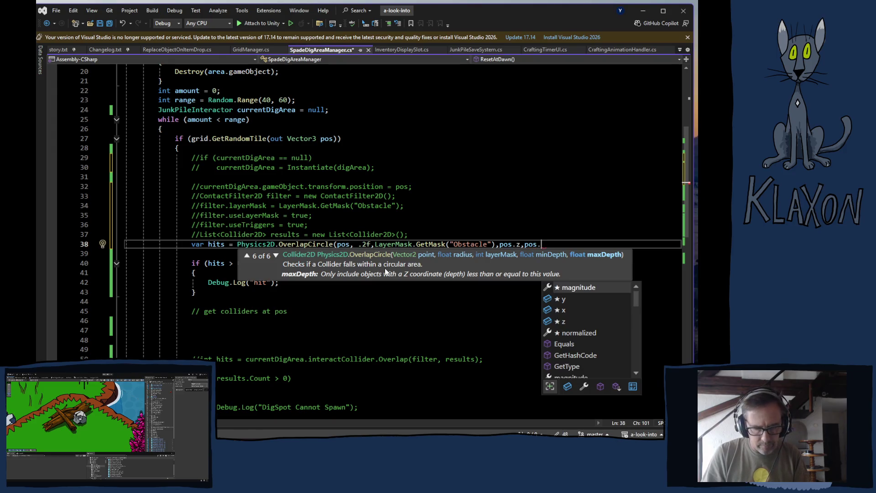
{"action": "type", "text": "z"}
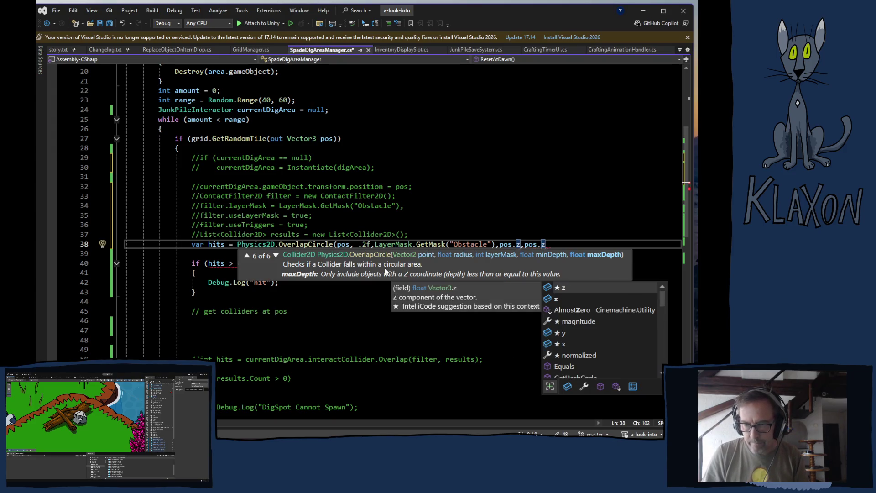
{"action": "type", "text": ")"}
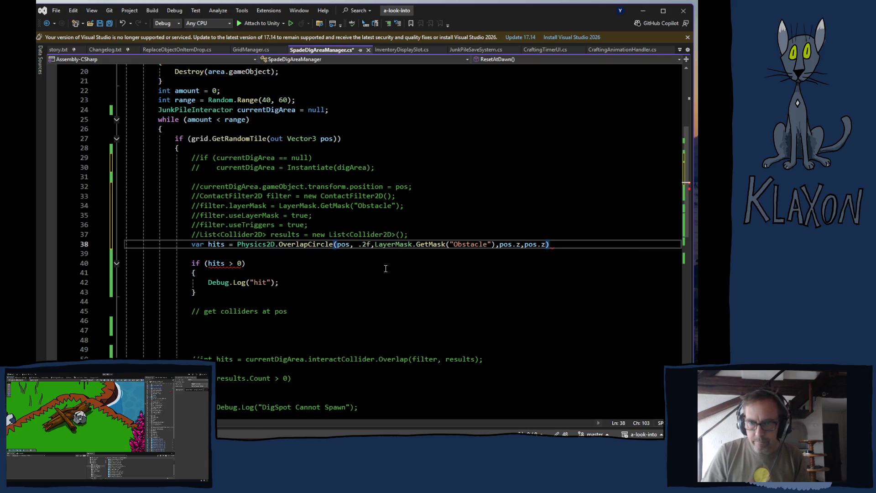
{"action": "type", "text": ";"}
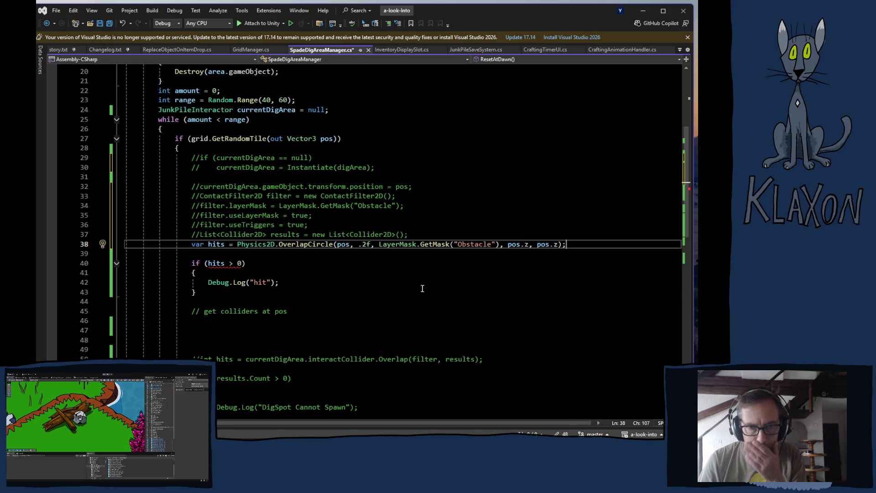
Step: Change the call to OverlapCircleAll and make the condition check hits.Length
{"action": "left_click", "coordinate": [334, 245]}
{"action": "type", "text": "All"}
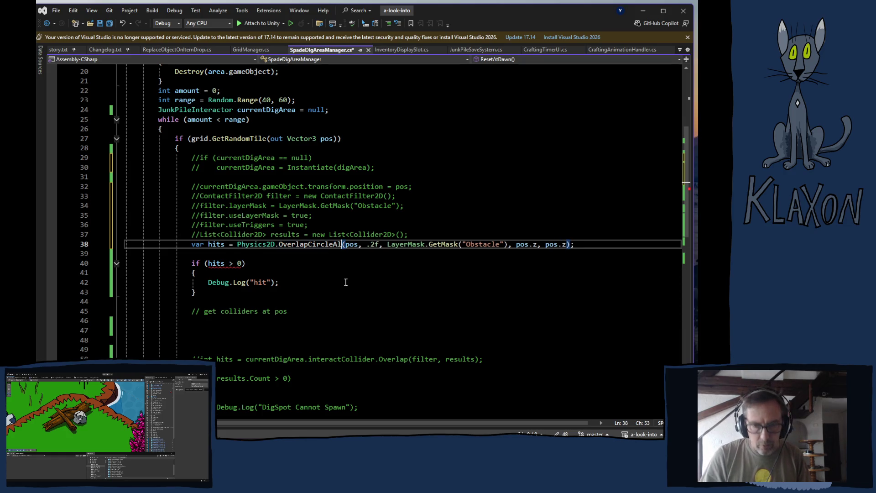
{"action": "left_click", "coordinate": [341, 280]}
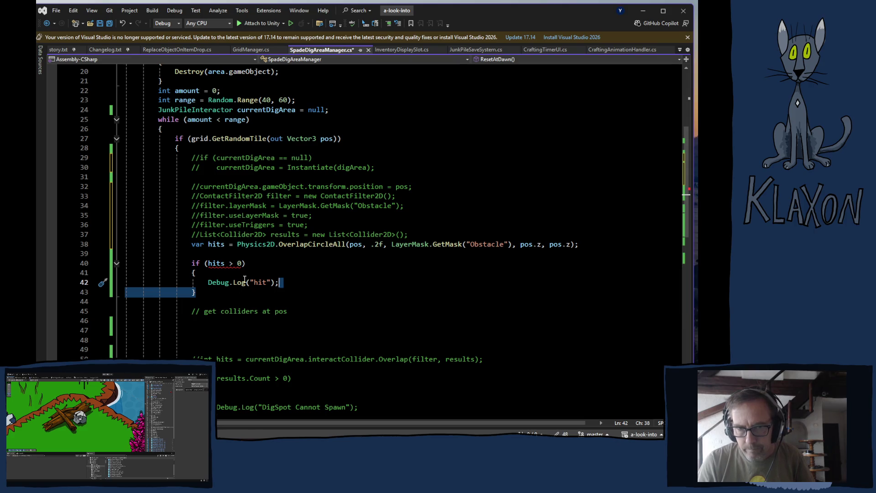
{"action": "left_click", "coordinate": [227, 263]}
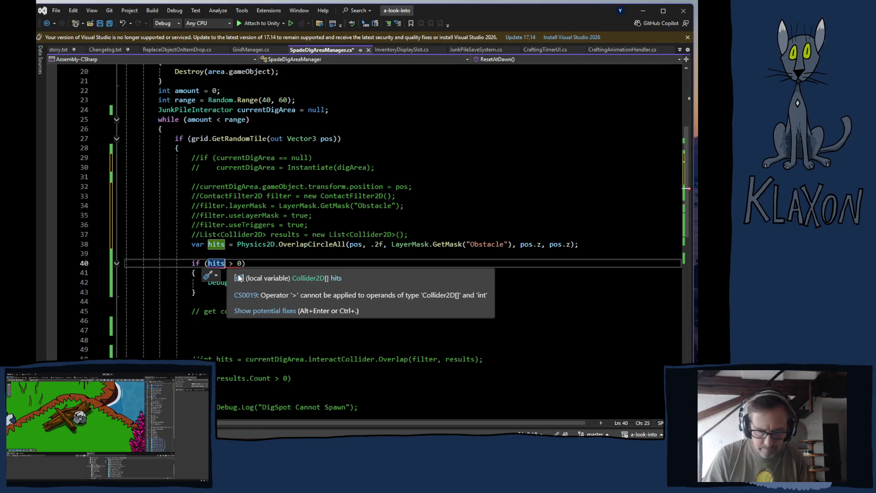
{"action": "type", "text": "."}
{"action": "key", "text": "Tab"}
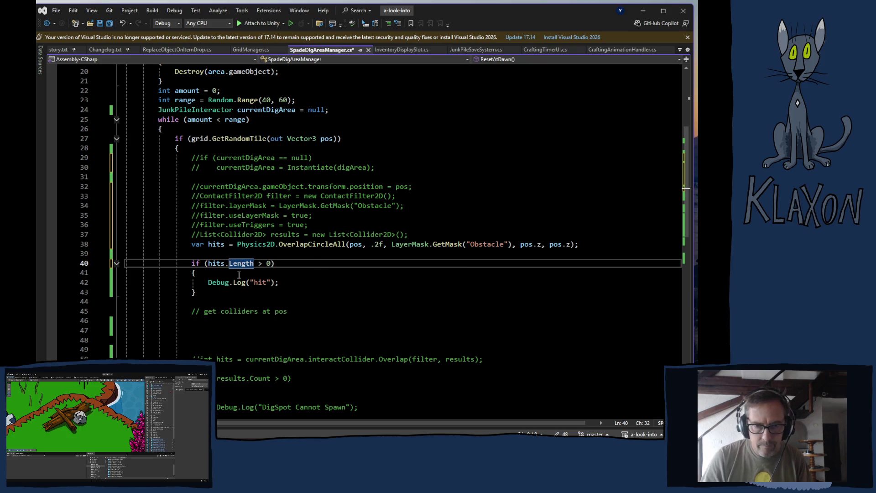
Step: Comment out the allDigAreas.Add and currentDigArea = null lines, save, and return to Unity
{"action": "scroll", "coordinate": [275, 326], "scroll_direction": "down", "scroll_amount": 5}
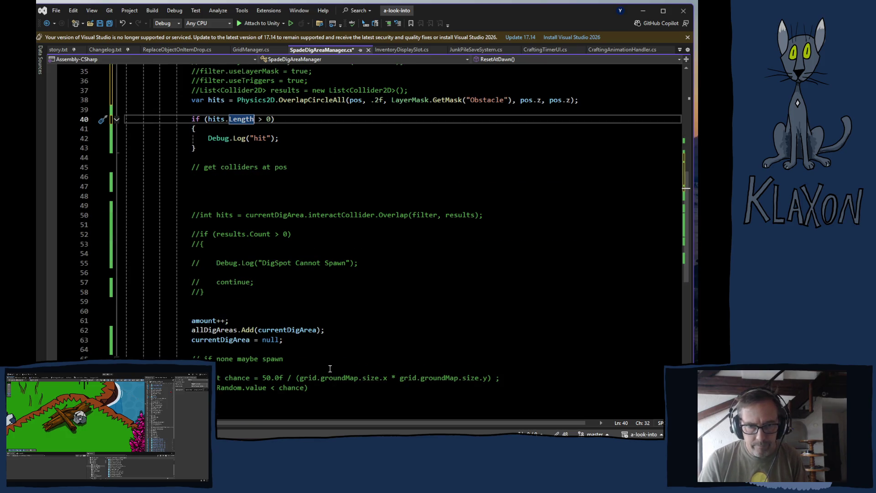
{"action": "scroll", "coordinate": [301, 339], "scroll_direction": "up", "scroll_amount": 5}
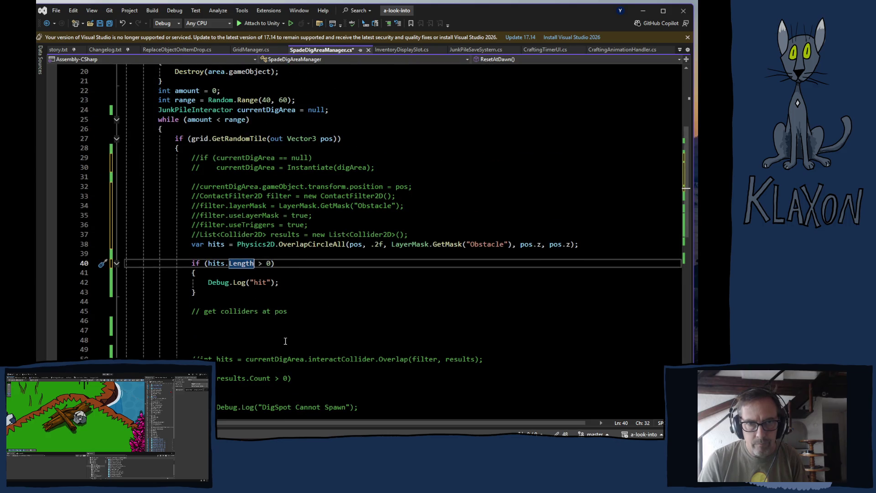
{"action": "scroll", "coordinate": [275, 337], "scroll_direction": "down", "scroll_amount": 2}
{"action": "scroll", "coordinate": [275, 337], "scroll_direction": "down", "scroll_amount": 3}
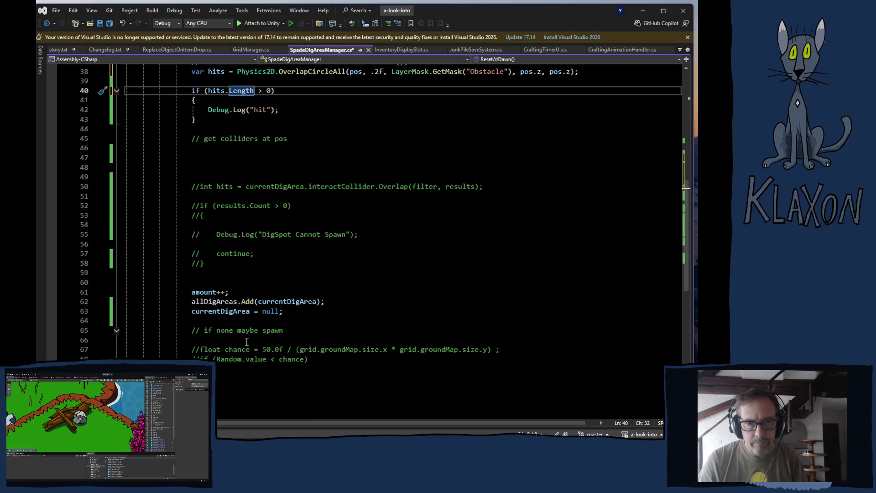
{"action": "scroll", "coordinate": [229, 304], "scroll_direction": "up", "scroll_amount": 6}
{"action": "scroll", "coordinate": [229, 304], "scroll_direction": "down", "scroll_amount": 5}
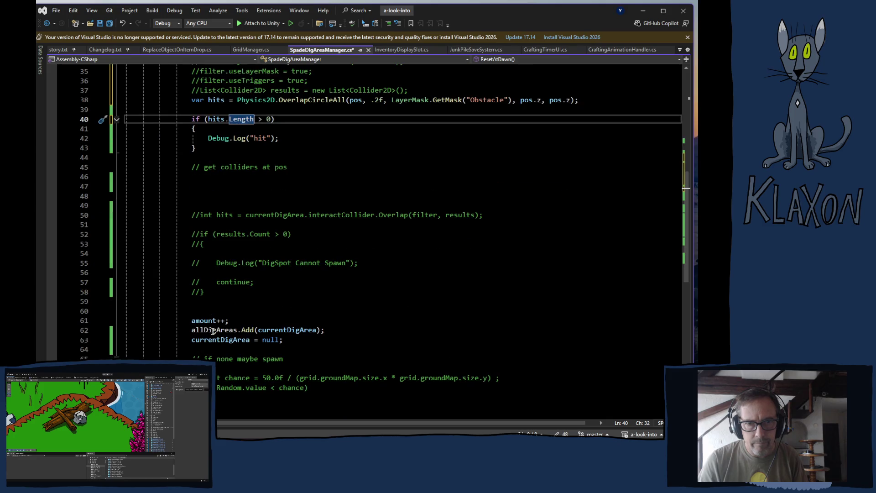
{"action": "left_click_drag", "start_coordinate": [193, 329], "coordinate": [306, 340]}
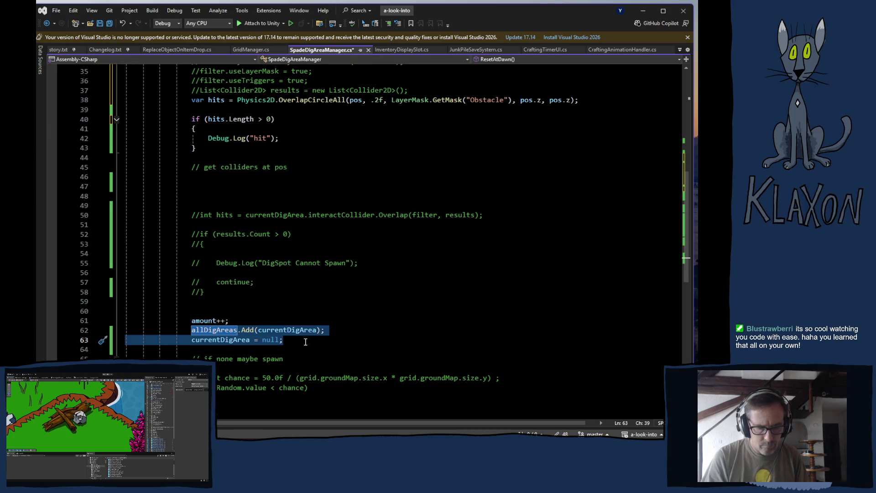
{"action": "key", "text": "ctrl+k"}
{"action": "key", "text": "ctrl+c"}
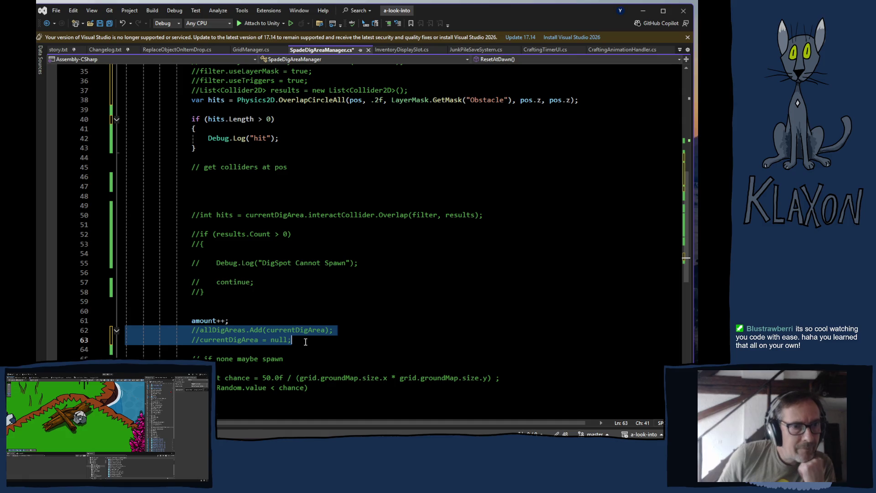
{"action": "key", "text": "ctrl+s"}
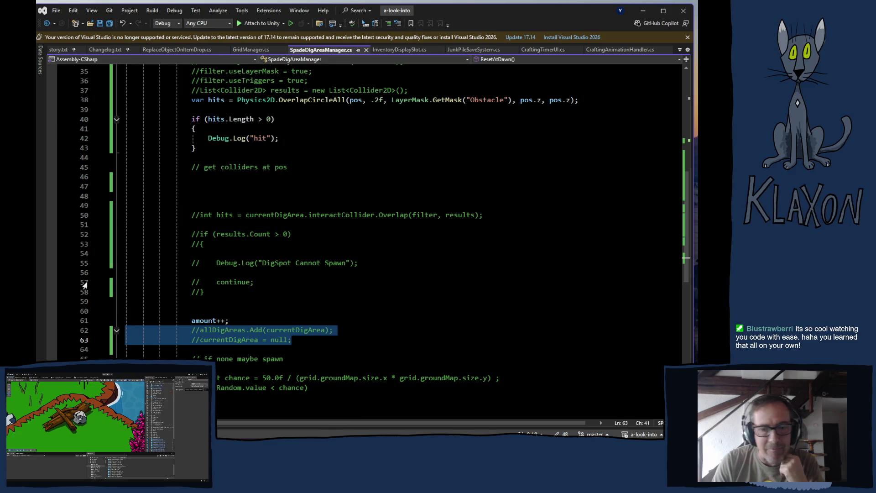
{"action": "key", "text": "alt+Tab"}
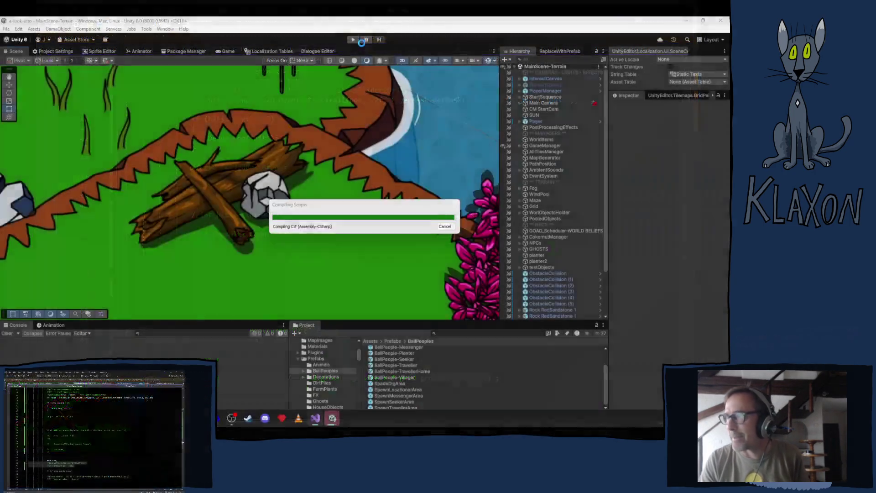
Step: Enter Play mode so the game loads to its 'A look into…' main menu
{"action": "left_click", "coordinate": [352, 39]}
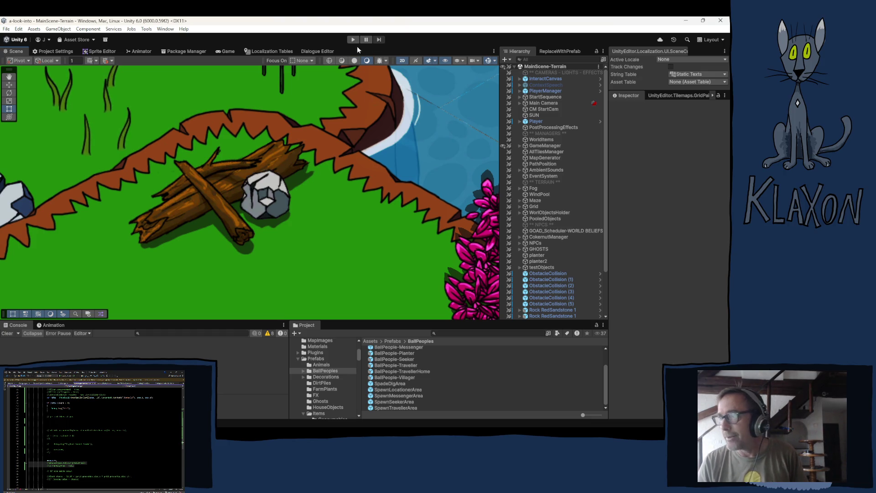
{"action": "left_click", "coordinate": [353, 40]}
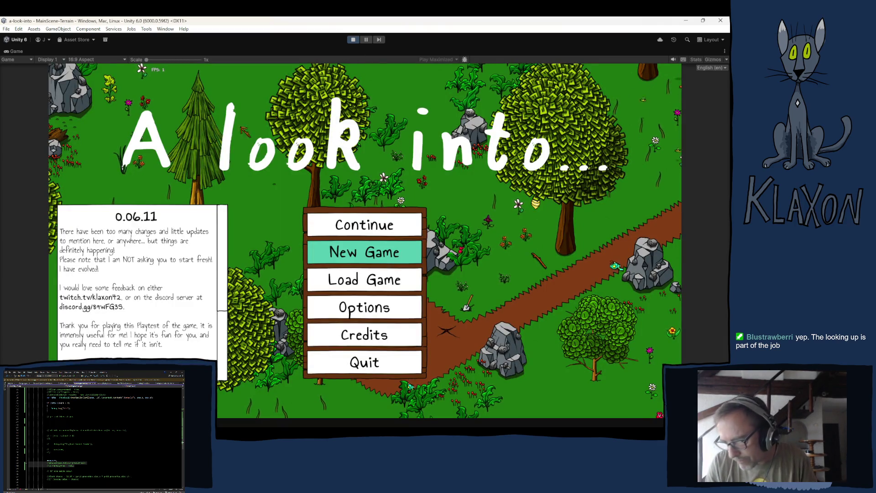
Step: Review the errors in the Console, close it, and exit Play mode
{"action": "key", "text": "ctrl+shift+c"}
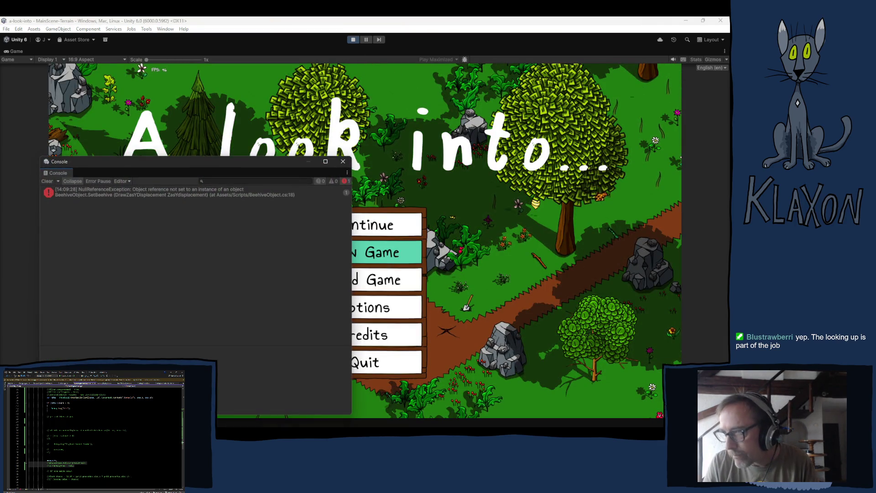
{"action": "left_click", "coordinate": [399, 252]}
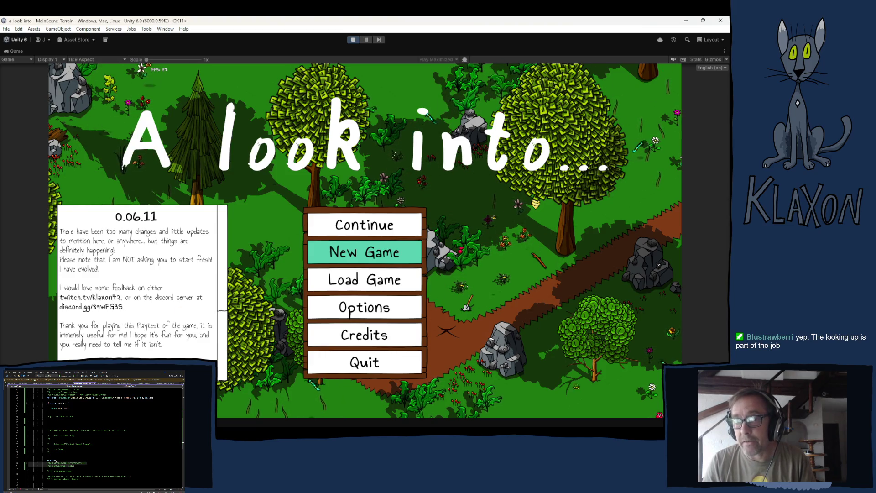
{"action": "scroll", "coordinate": [93, 432], "scroll_direction": "up", "scroll_amount": 3}
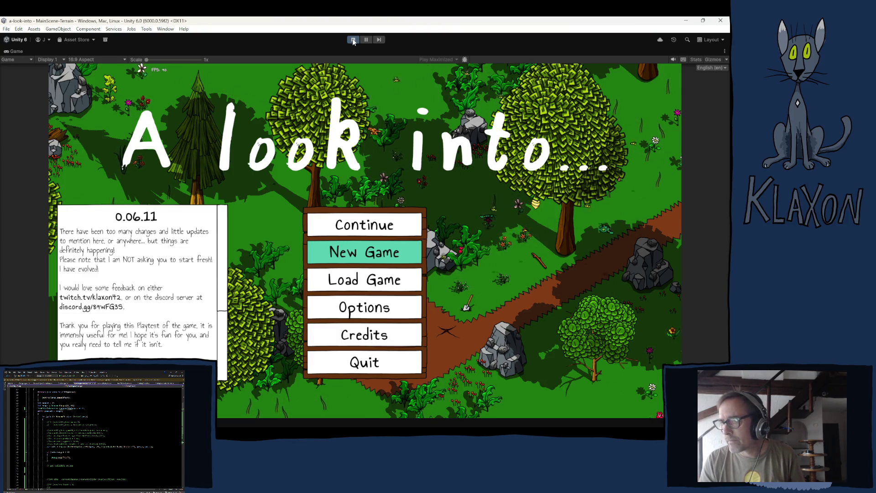
{"action": "left_click", "coordinate": [352, 40]}
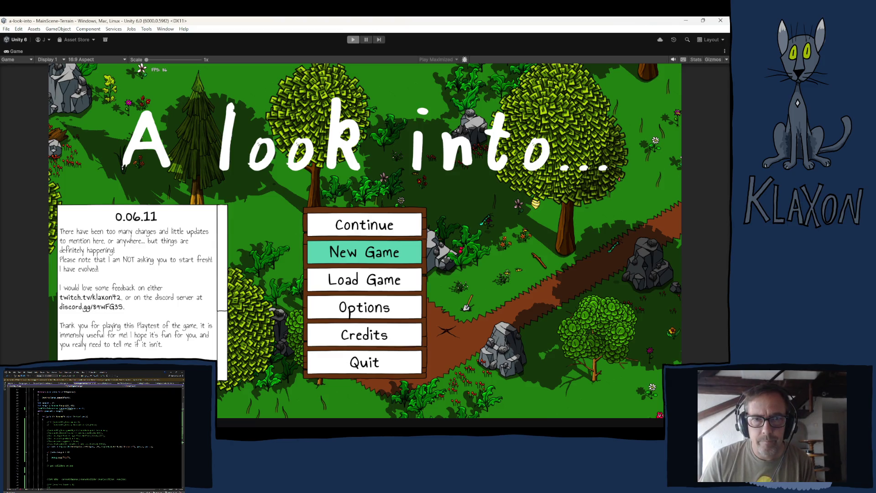
Step: Add Debug.Log(pos); on a new line 29 inside the loop, save the script, and return to Unity
{"action": "key", "text": "alt+Tab"}
{"action": "left_click", "coordinate": [235, 182]}
{"action": "key", "text": "Return"}
{"action": "type", "text": "de"}
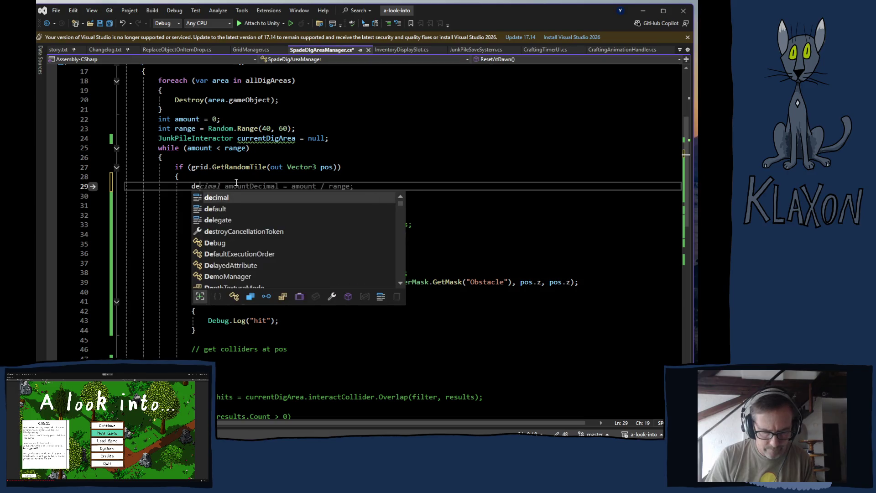
{"action": "type", "text": "bug.lo"}
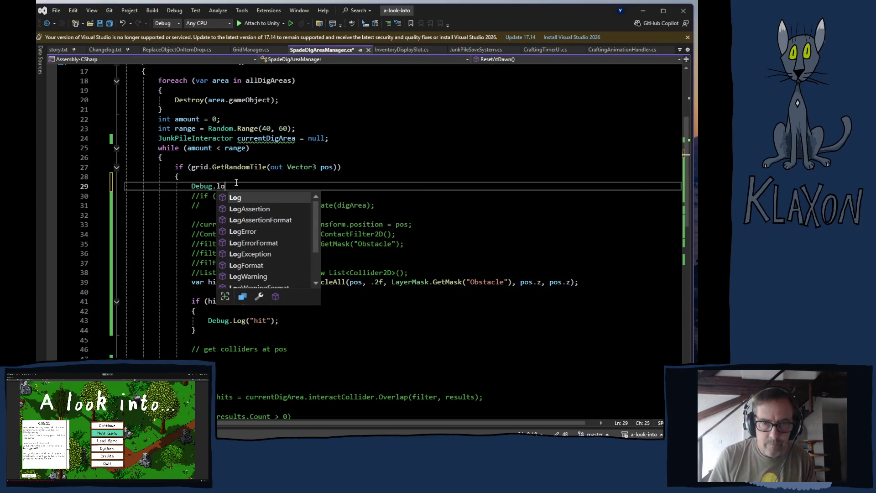
{"action": "key", "text": "Tab"}
{"action": "type", "text": "(pos)"}
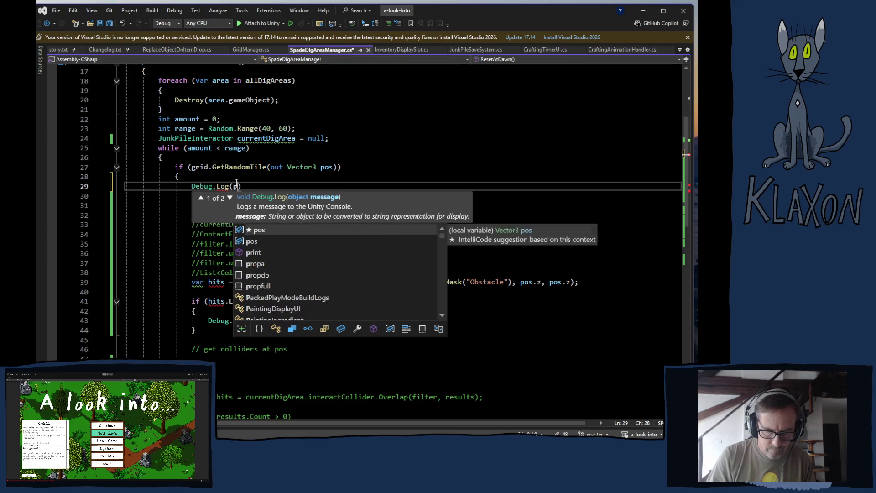
{"action": "key", "text": "Escape"}
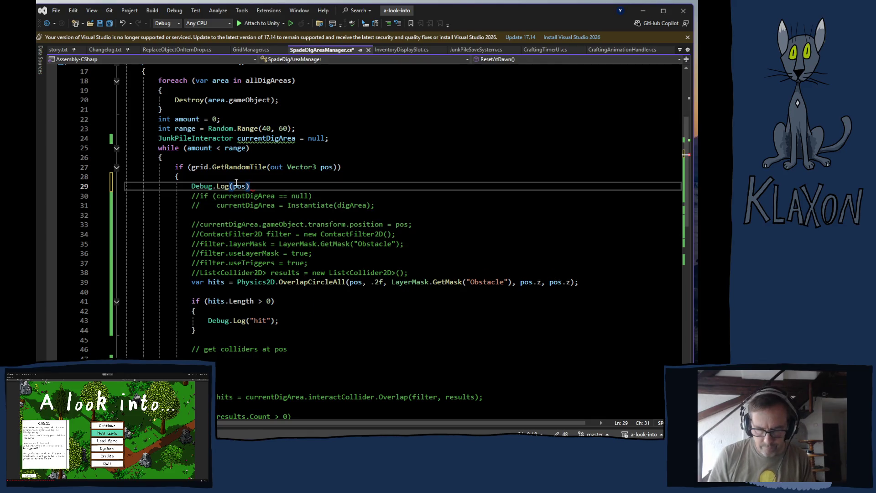
{"action": "type", "text": ";"}
{"action": "key", "text": "ctrl+s"}
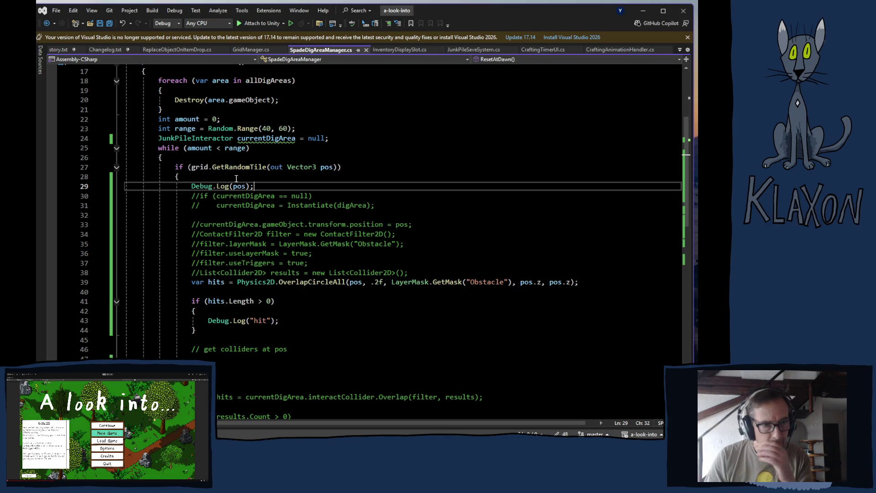
{"action": "key", "text": "alt+Tab"}
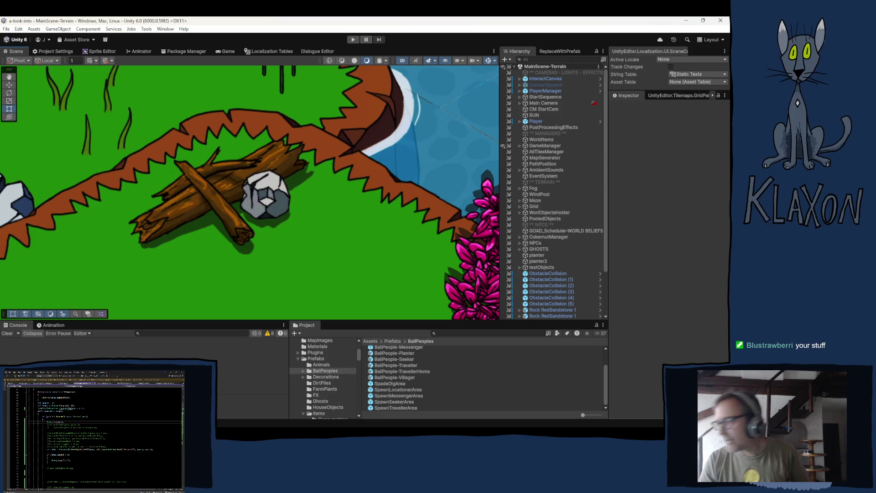
Step: Run the game, inspect the logged tile positions and 'hit' entry in the Console, then stop play
{"action": "left_click", "coordinate": [352, 39]}
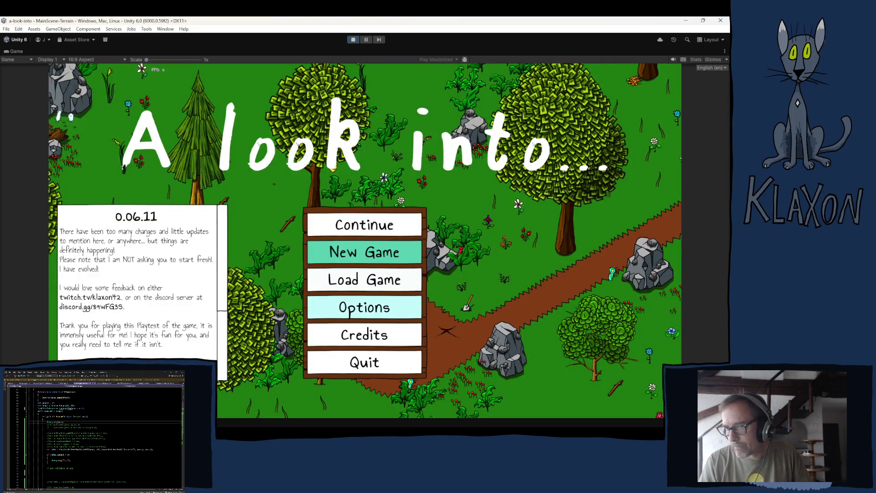
{"action": "key", "text": "ctrl+shift+c"}
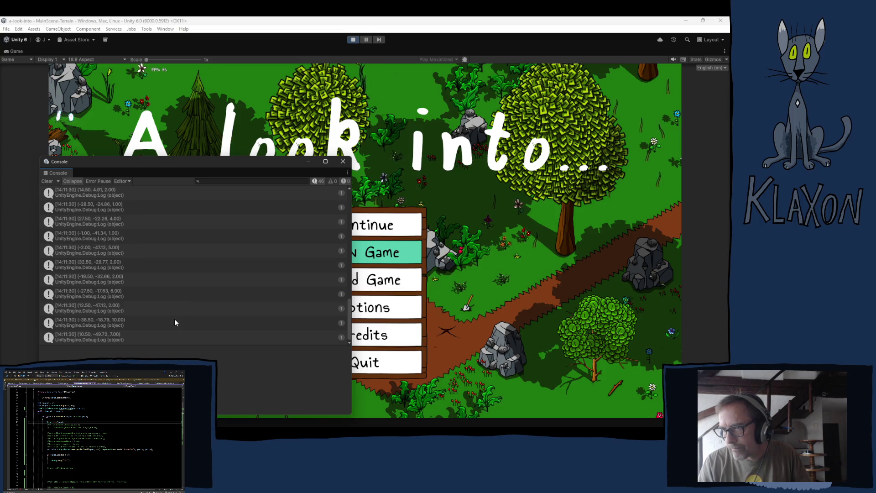
{"action": "scroll", "coordinate": [175, 320], "scroll_direction": "up", "scroll_amount": 10}
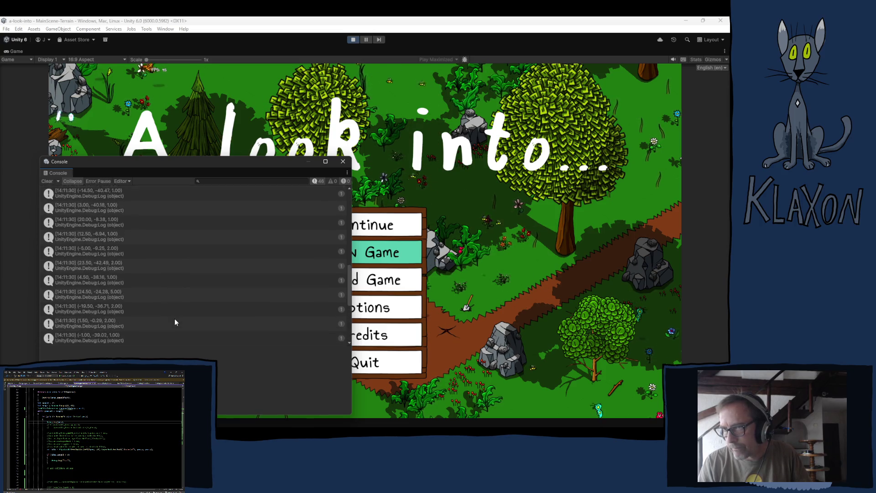
{"action": "scroll", "coordinate": [175, 322], "scroll_direction": "up", "scroll_amount": 5}
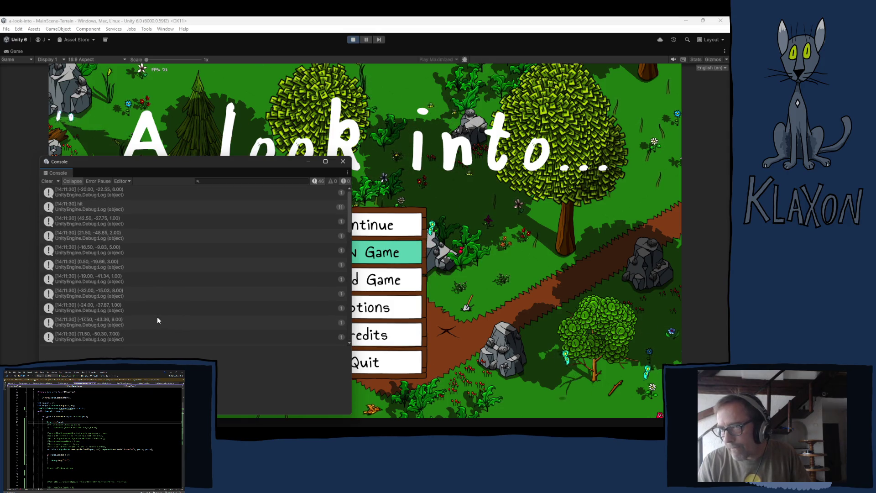
{"action": "left_click", "coordinate": [93, 205]}
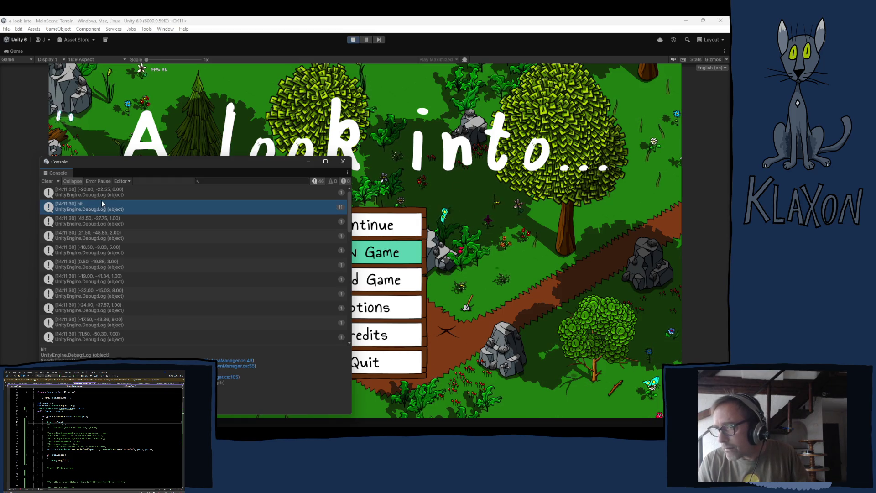
{"action": "left_click", "coordinate": [343, 162]}
{"action": "left_click", "coordinate": [353, 40]}
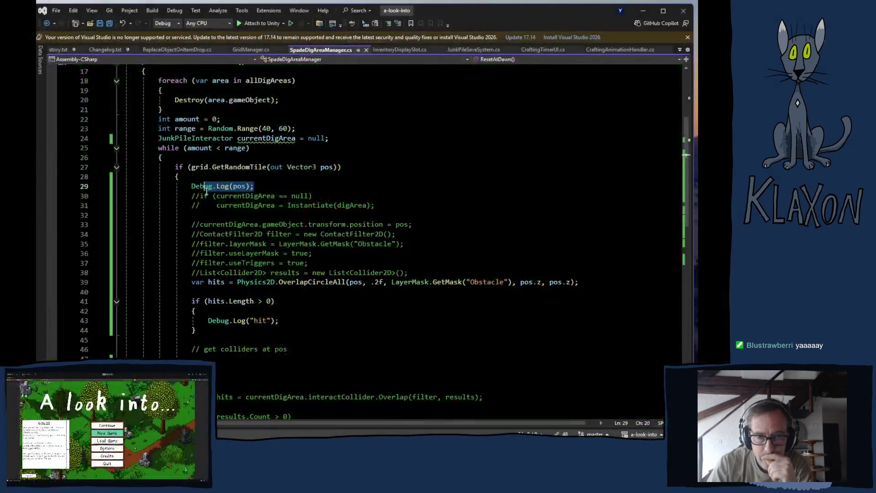
Step: Delete the Debug.Log(pos); statement on line 29 and review the code below it
{"action": "double_click", "coordinate": [197, 187]}
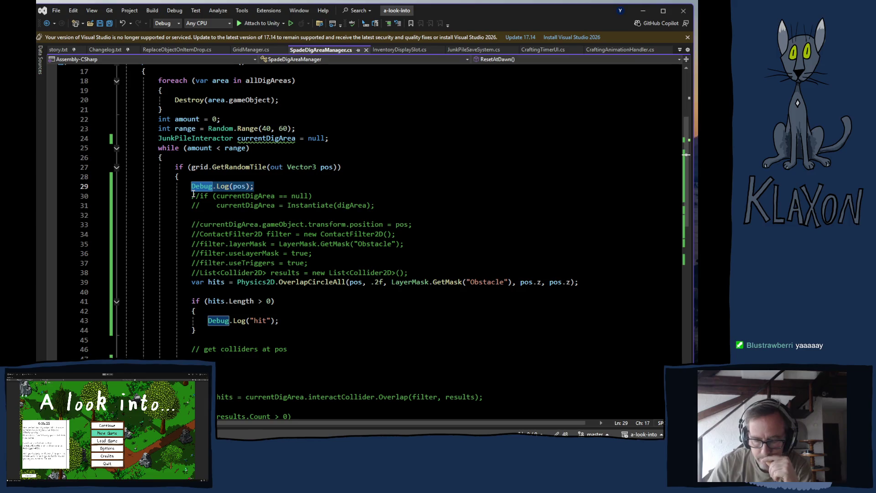
{"action": "key", "text": "BackSpace"}
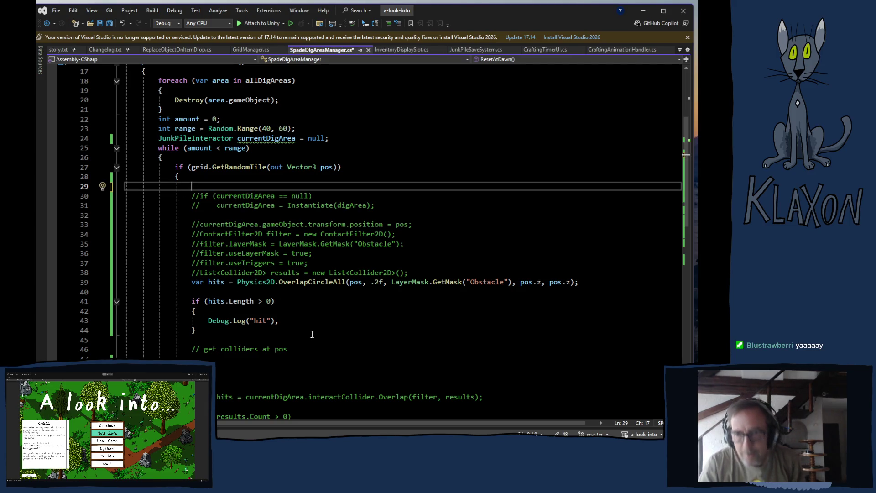
{"action": "scroll", "coordinate": [267, 339], "scroll_direction": "down", "scroll_amount": 4}
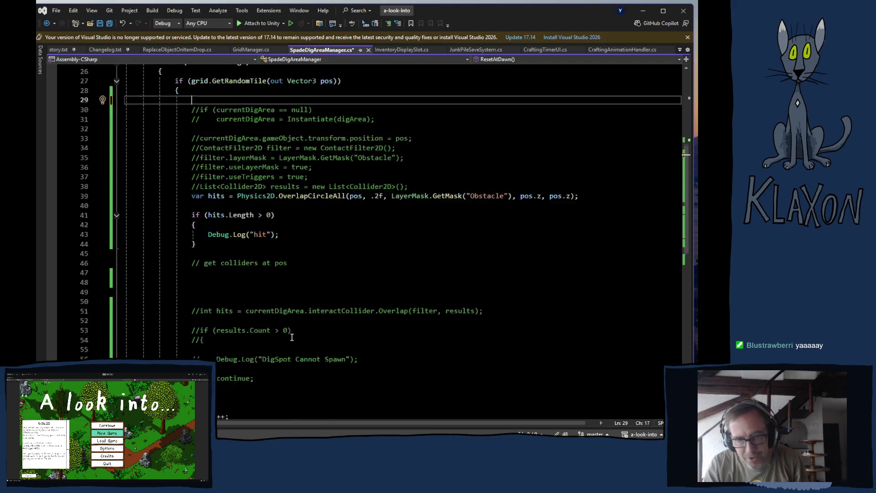
{"action": "scroll", "coordinate": [283, 310], "scroll_direction": "down", "scroll_amount": 1}
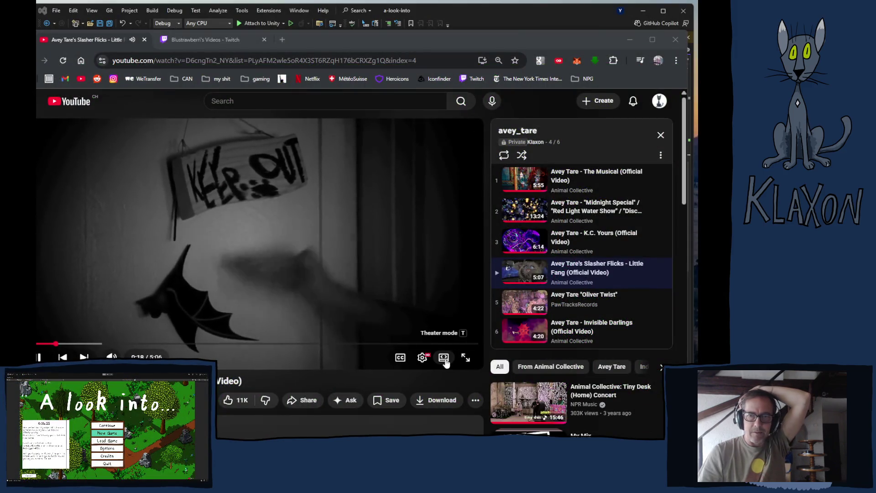
Step: Switch the YouTube video to theater mode, move the browser window up, and set the volume to 56
{"action": "left_click", "coordinate": [445, 361]}
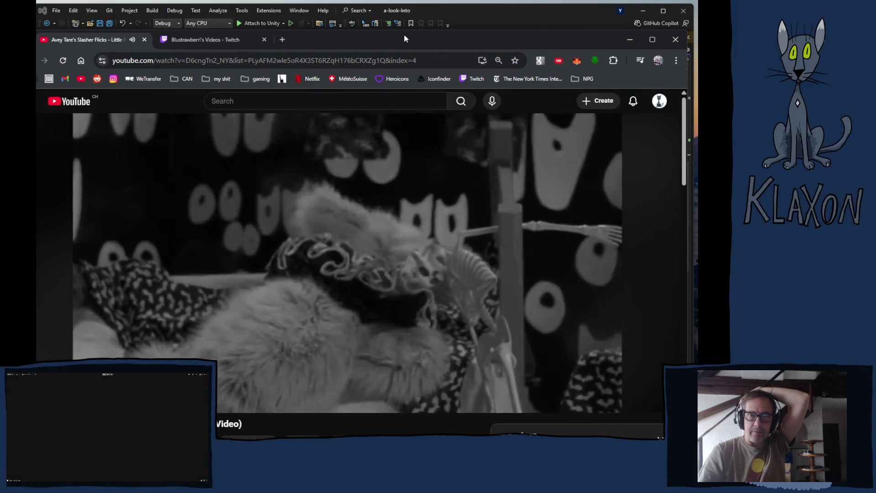
{"action": "left_click_drag", "start_coordinate": [375, 36], "coordinate": [376, 7]}
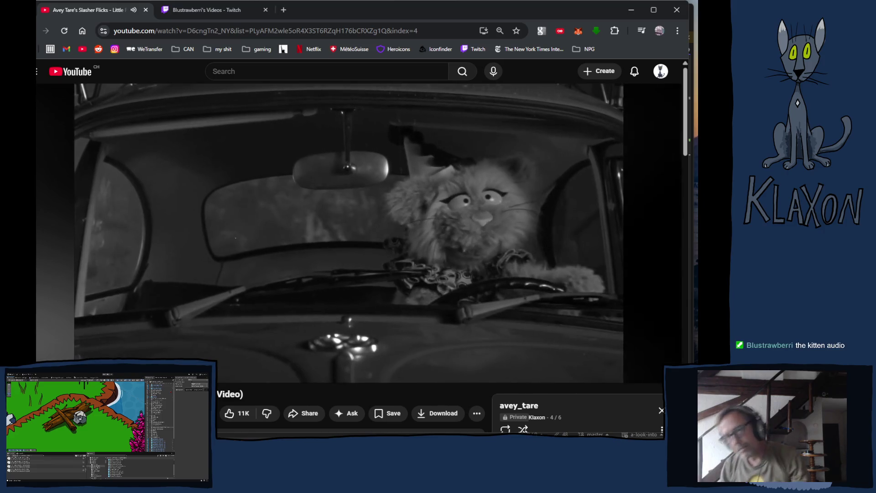
{"action": "key", "text": "XF86AudioLowerVolume"}
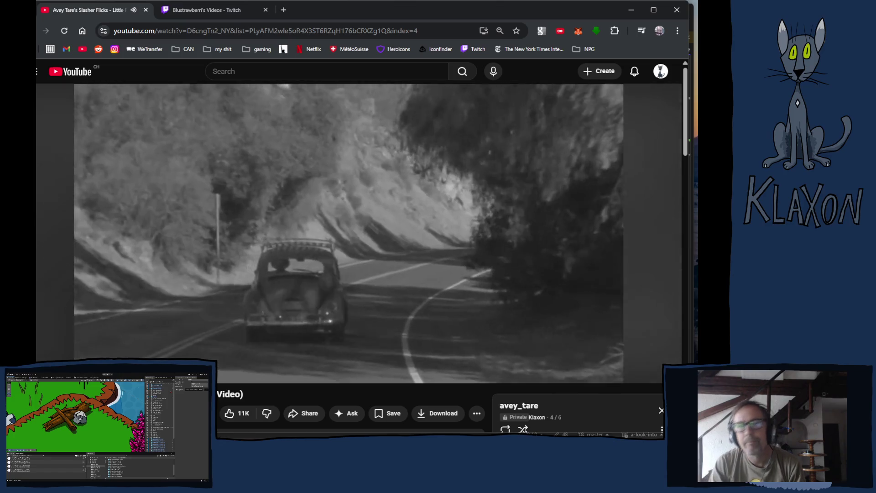
{"action": "key", "text": "XF86AudioLowerVolume"}
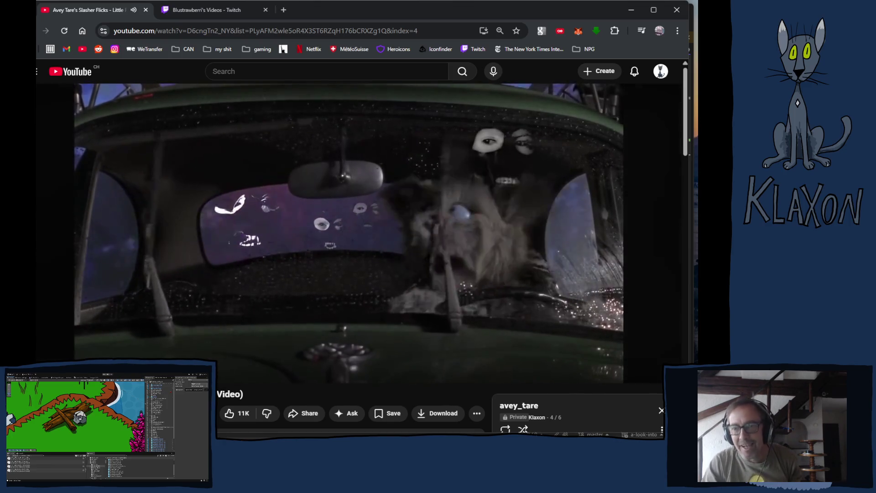
{"action": "mouse_move", "coordinate": [305, 164]}
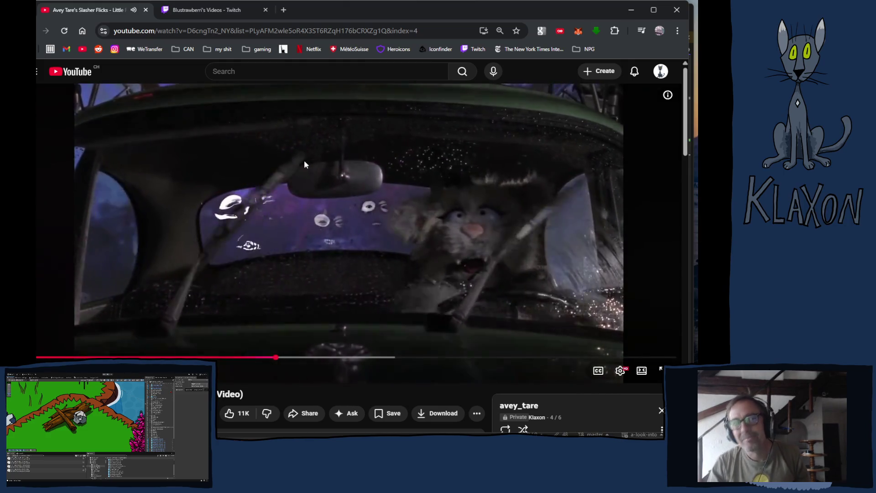
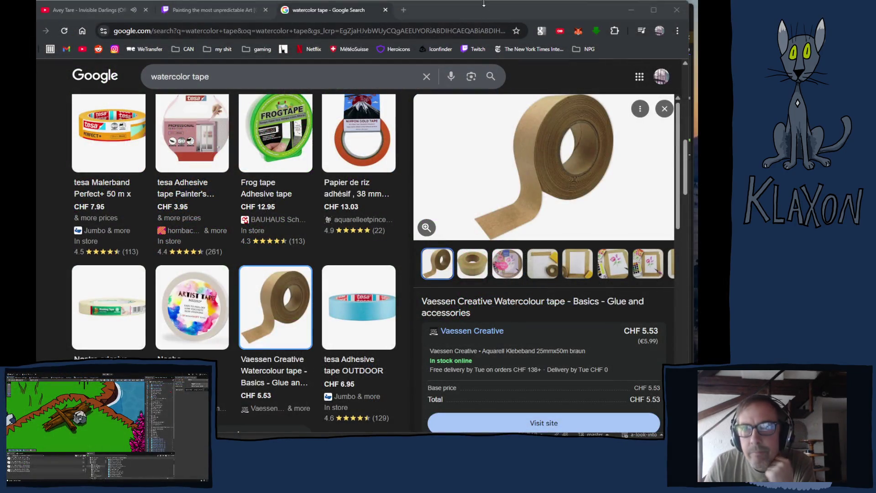
Step: Scroll through the Vaessen Creative Watercolour tape listing and select its photo of taped-down paper
{"action": "scroll", "coordinate": [513, 192], "scroll_direction": "down", "scroll_amount": 1}
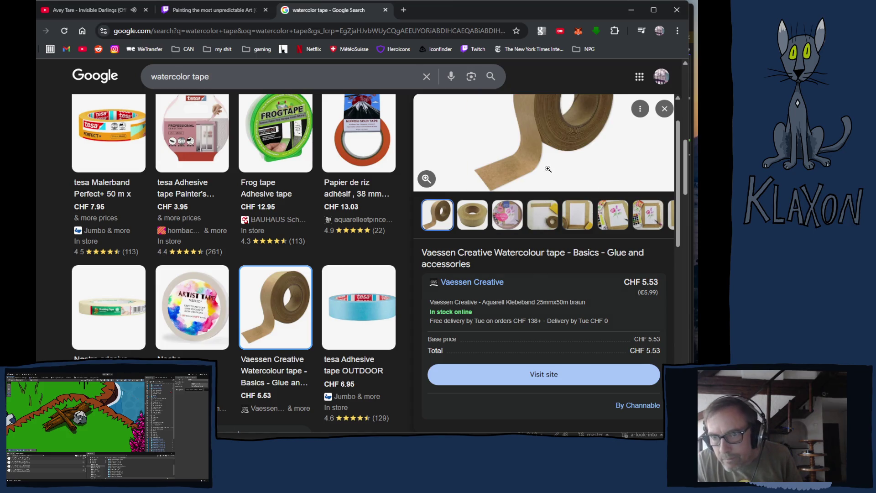
{"action": "scroll", "coordinate": [548, 170], "scroll_direction": "up", "scroll_amount": 1}
{"action": "left_click", "coordinate": [576, 264]}
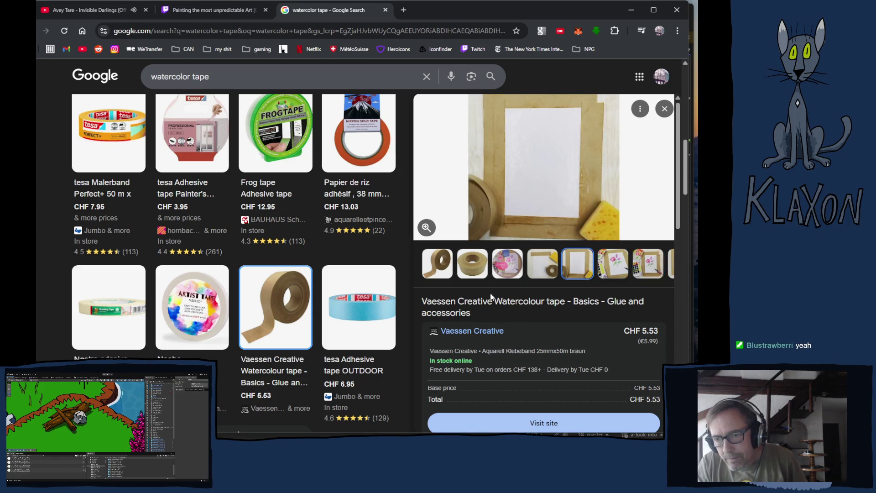
Step: Scroll the watercolor tape results down while the Vaessen tape photo stays displayed
{"action": "scroll", "coordinate": [276, 223], "scroll_direction": "down", "scroll_amount": 3}
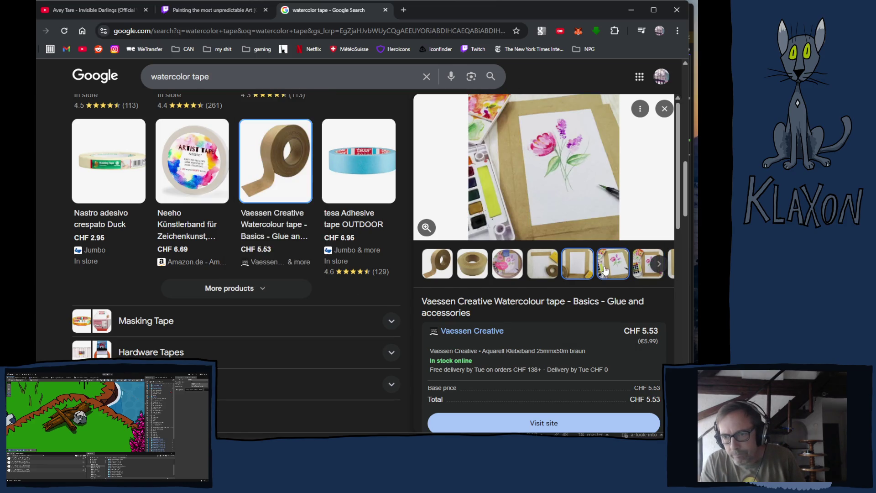
Step: Advance to the next Vaessen tape photo, showing tape cut beside a floral painting
{"action": "left_click", "coordinate": [658, 264]}
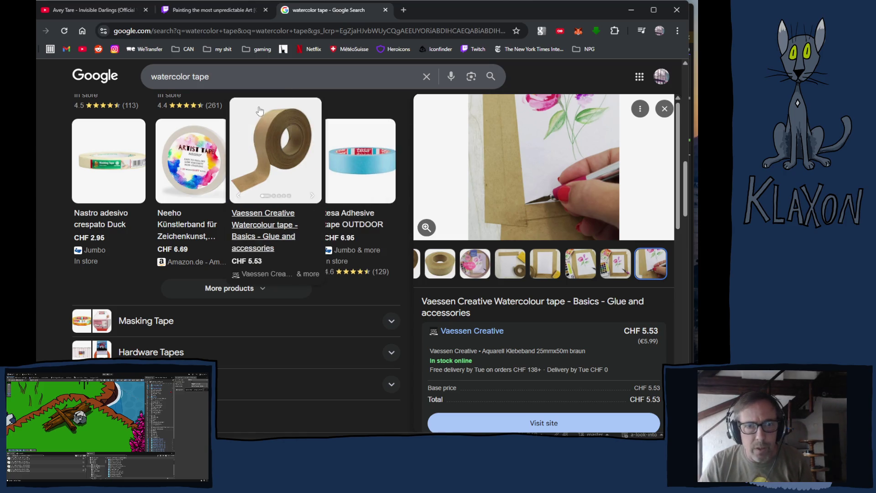
Step: Select the 'watercolor tape' query in the search box to replace it
{"action": "left_click_drag", "start_coordinate": [230, 76], "coordinate": [113, 85]}
Step: Search for 'squeegee' and open the Unger ErgoTec Squeegee listing at CHF 26.90
{"action": "type", "text": "s"}
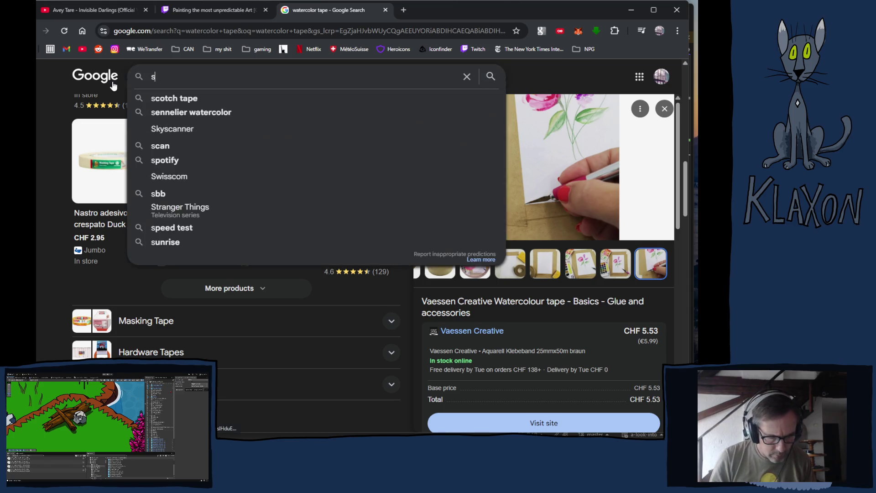
{"action": "type", "text": "queegy"}
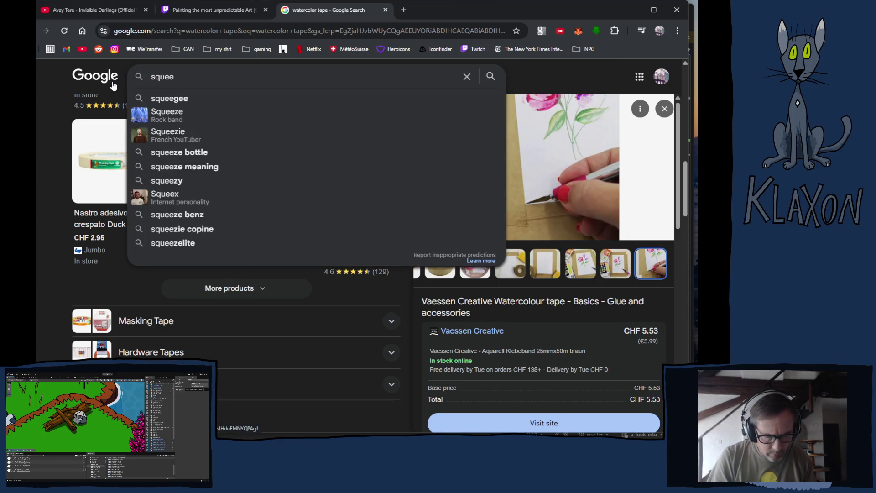
{"action": "key", "text": "BackSpace"}
{"action": "type", "text": "ee"}
{"action": "key", "text": "Return"}
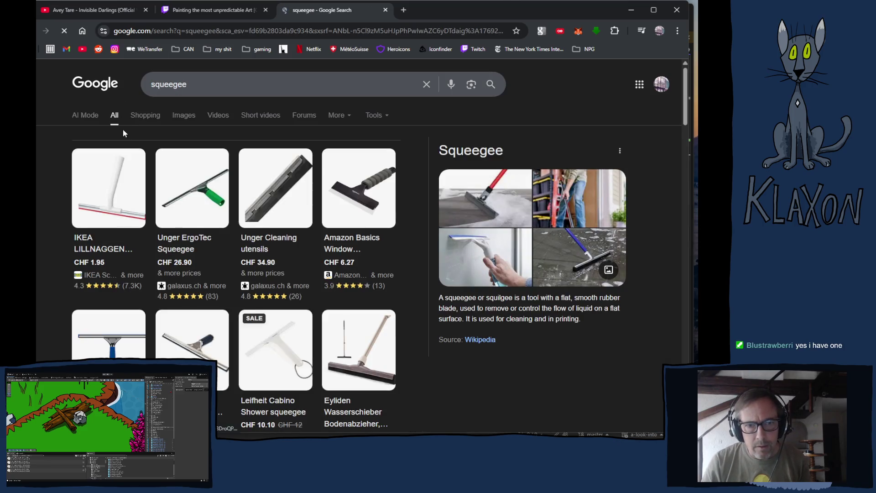
{"action": "left_click", "coordinate": [202, 191]}
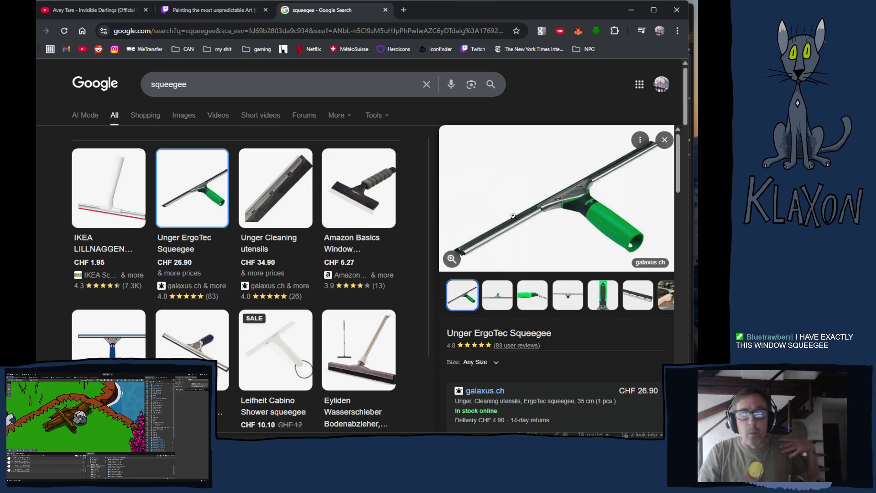
Step: Review the Unger ErgoTec Squeegee details: CHF 26.90, in stock online at galaxus.ch
{"action": "mouse_move", "coordinate": [342, 247]}
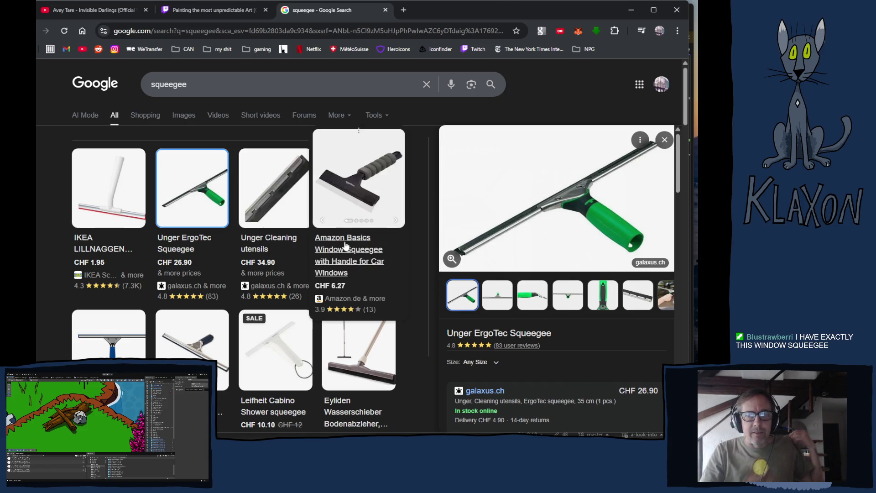
{"action": "scroll", "coordinate": [515, 223], "scroll_direction": "down", "scroll_amount": 3}
{"action": "scroll", "coordinate": [515, 222], "scroll_direction": "up", "scroll_amount": 3}
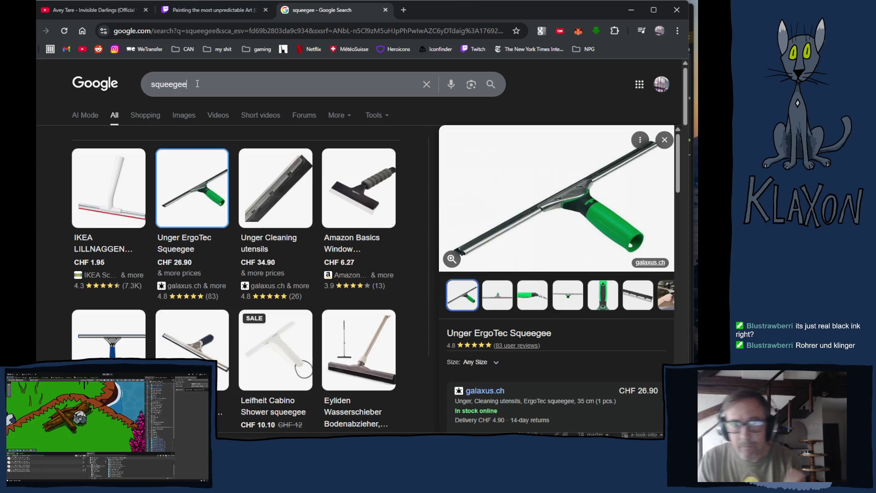
Step: Search 'india ink in german' to get the German translation Tusche
{"action": "left_click_drag", "start_coordinate": [196, 86], "coordinate": [138, 81]}
{"action": "type", "text": "in"}
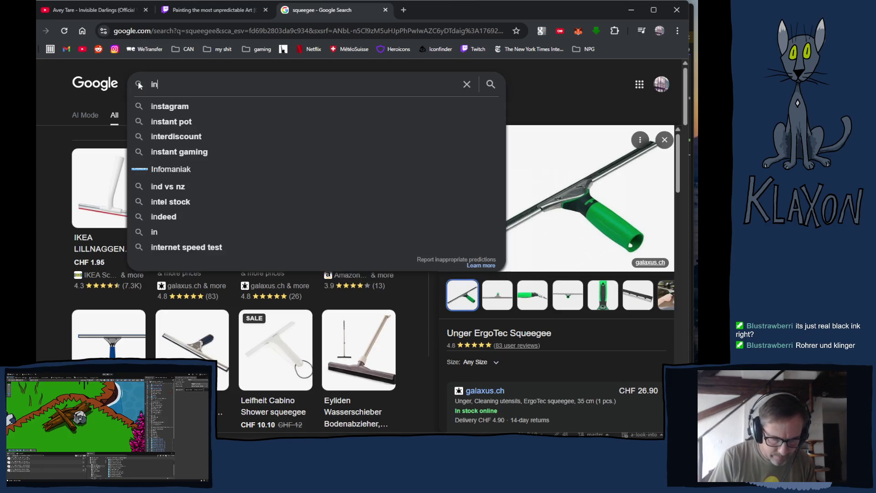
{"action": "type", "text": "dia in"}
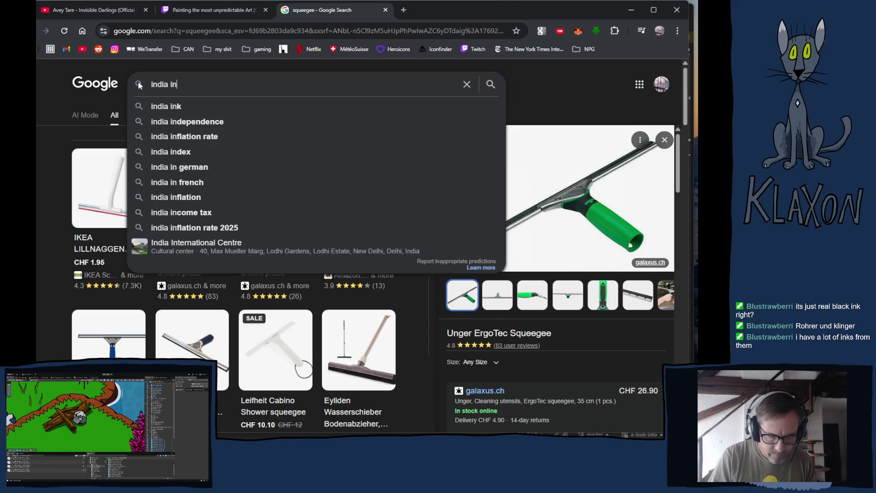
{"action": "type", "text": "k in ger"}
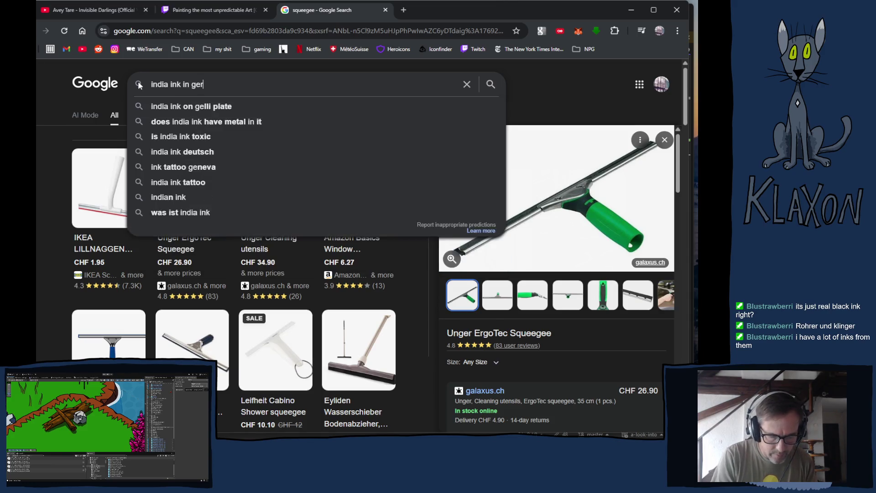
{"action": "type", "text": "man"}
{"action": "key", "text": "Return"}
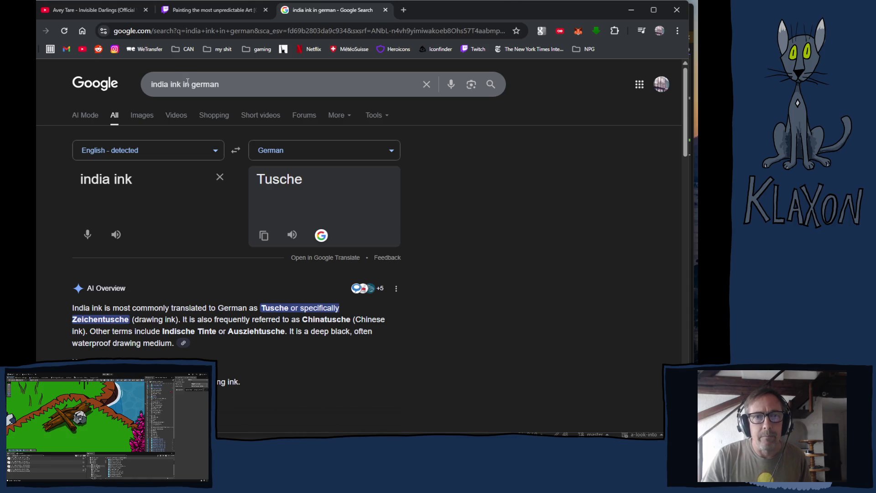
{"action": "left_click_drag", "start_coordinate": [183, 84], "coordinate": [251, 86]}
Step: Replace 'in german' with 'fabrication' to search 'india ink fabrication'
{"action": "type", "text": "fa"}
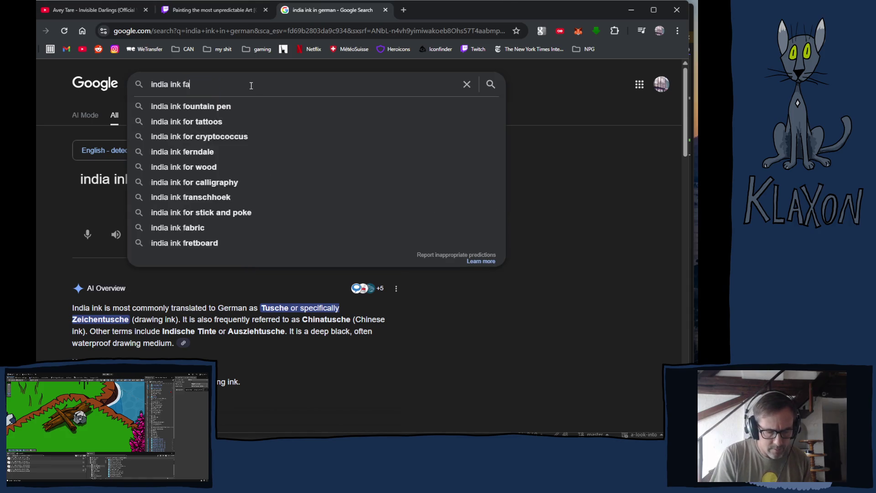
{"action": "type", "text": "brication"}
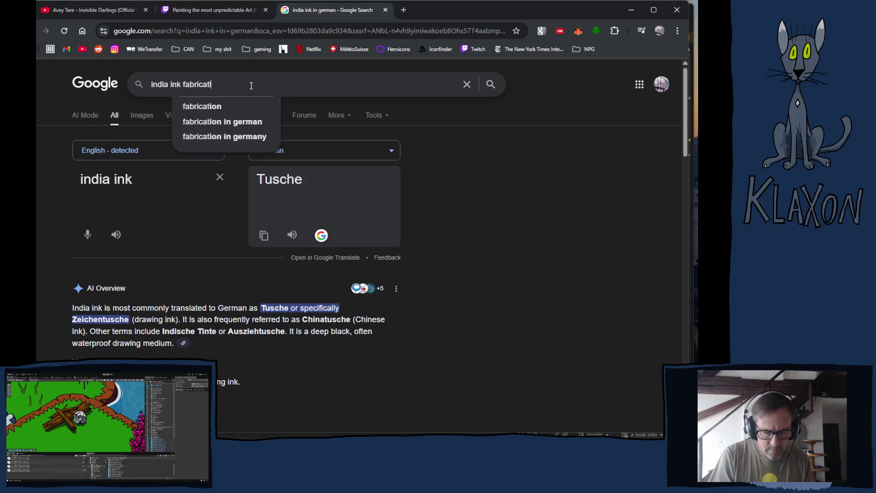
{"action": "key", "text": "Return"}
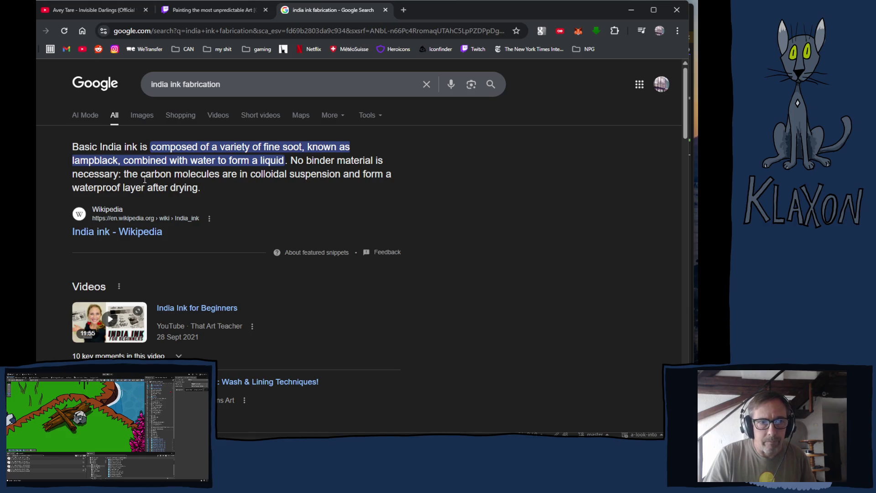
Step: Scroll through the india ink fabrication results, then load Instagram from the bookmarks bar
{"action": "scroll", "coordinate": [155, 188], "scroll_direction": "down", "scroll_amount": 5}
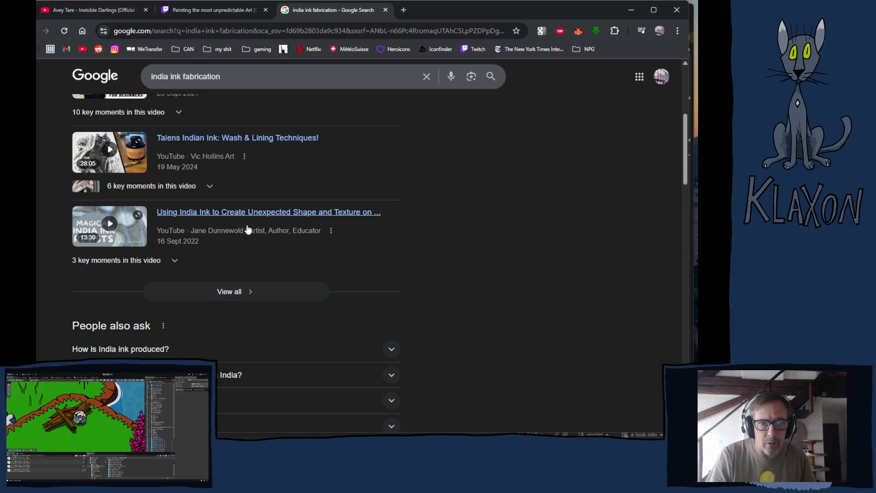
{"action": "scroll", "coordinate": [182, 235], "scroll_direction": "down", "scroll_amount": 3}
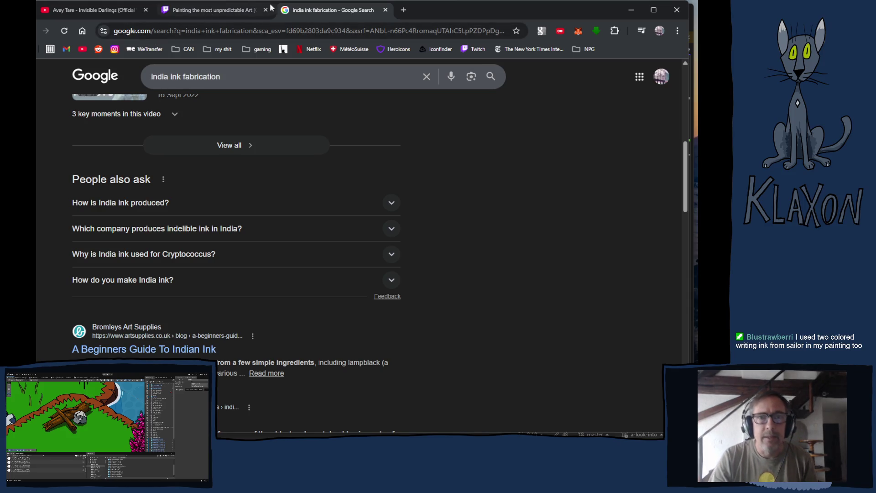
{"action": "left_click", "coordinate": [115, 49]}
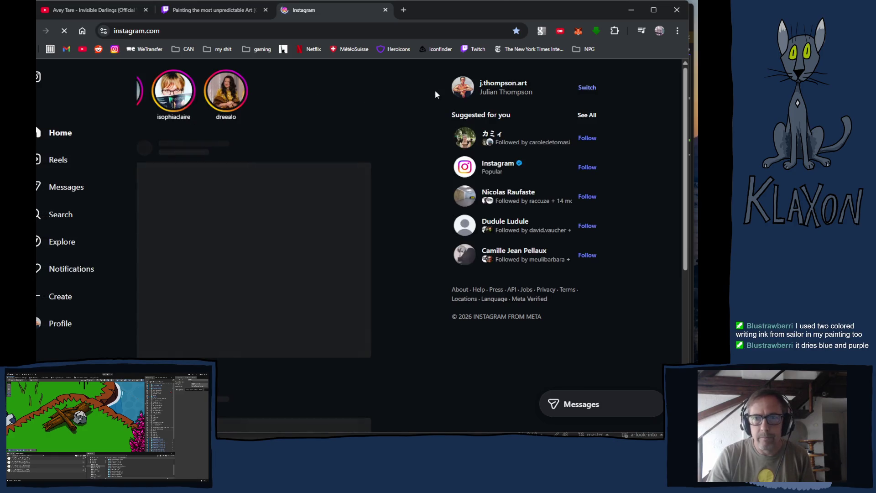
Step: Open the artist's profile and the St. Francis auditorium, Santa Fe watercolor-and-ink post
{"action": "left_click", "coordinate": [512, 85]}
{"action": "scroll", "coordinate": [338, 276], "scroll_direction": "down", "scroll_amount": 10}
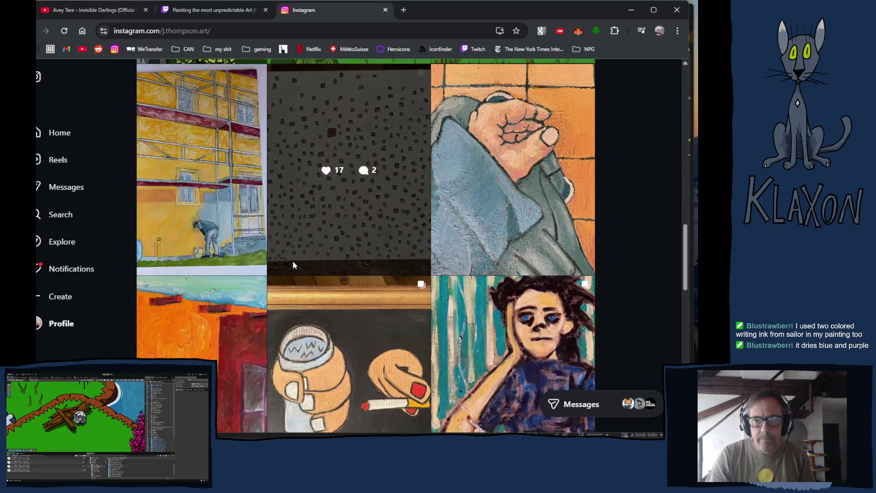
{"action": "scroll", "coordinate": [293, 265], "scroll_direction": "down", "scroll_amount": 15}
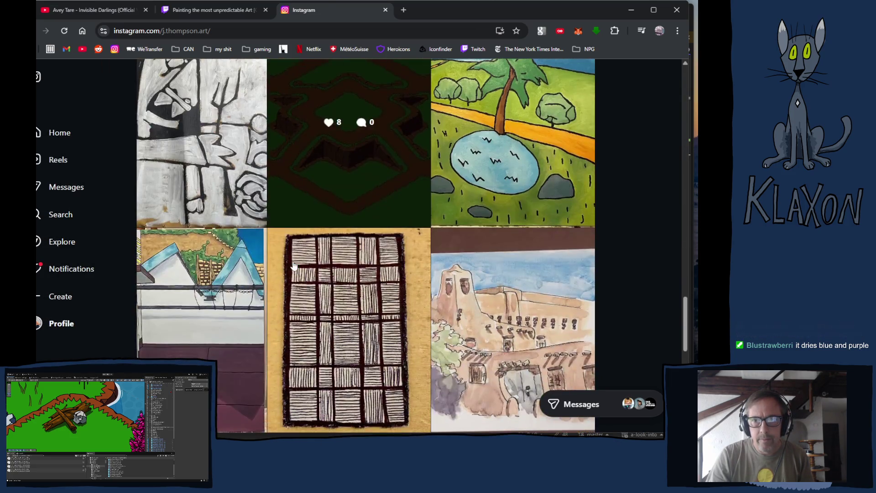
{"action": "scroll", "coordinate": [293, 265], "scroll_direction": "down", "scroll_amount": 5}
{"action": "left_click", "coordinate": [488, 181]}
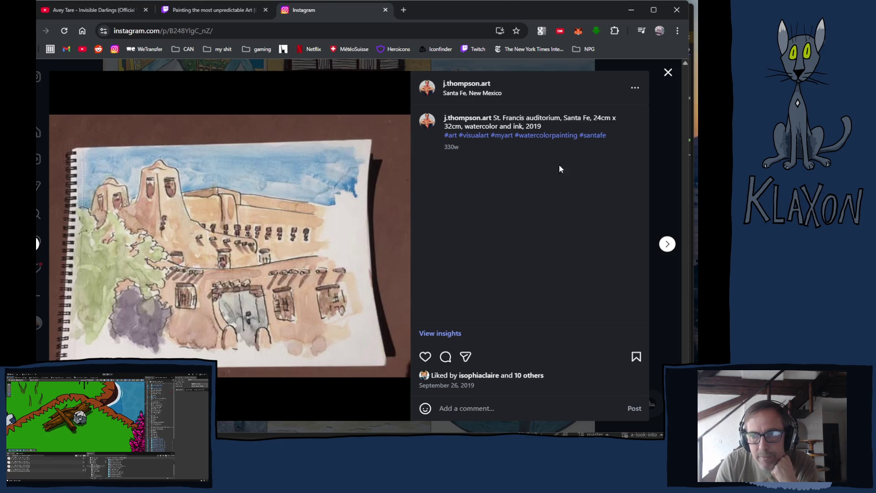
Step: View the Florence church and Beach in Montpellier painting posts, returning to the profile grid each time
{"action": "left_click", "coordinate": [666, 73]}
{"action": "scroll", "coordinate": [354, 262], "scroll_direction": "down", "scroll_amount": 2}
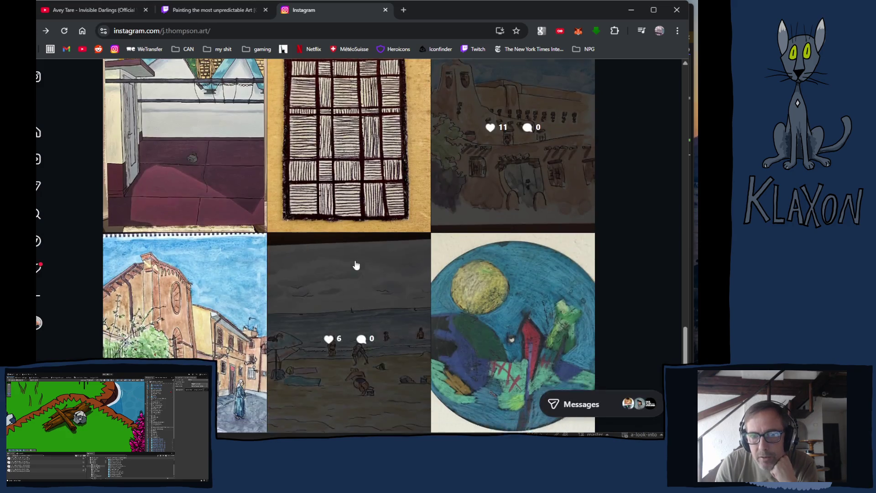
{"action": "left_click", "coordinate": [193, 288]}
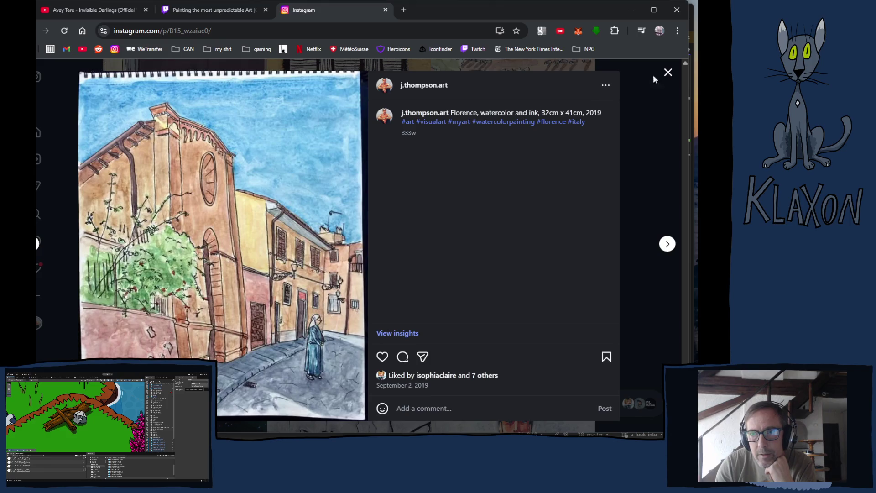
{"action": "left_click", "coordinate": [668, 73]}
{"action": "left_click", "coordinate": [381, 293]}
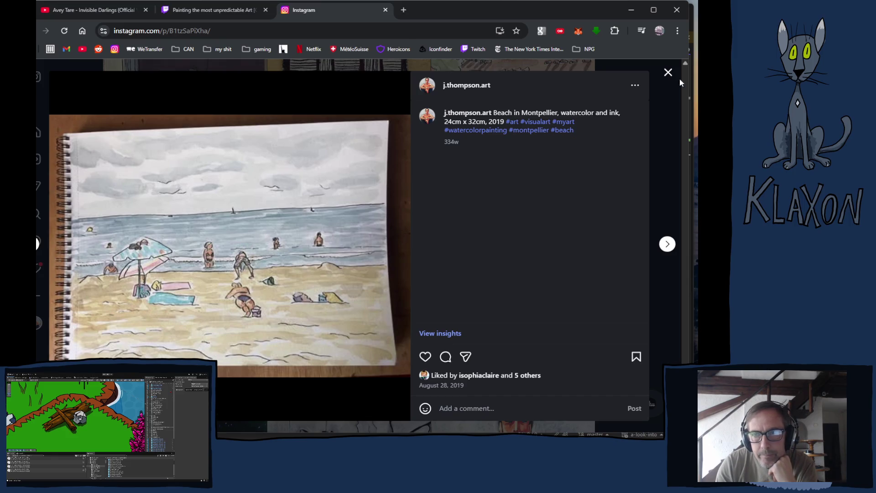
{"action": "left_click", "coordinate": [668, 72]}
Step: Scroll up and down through the profile's painting grid, then close the Instagram tab
{"action": "scroll", "coordinate": [382, 294], "scroll_direction": "down", "scroll_amount": 5}
{"action": "scroll", "coordinate": [382, 295], "scroll_direction": "up", "scroll_amount": 5}
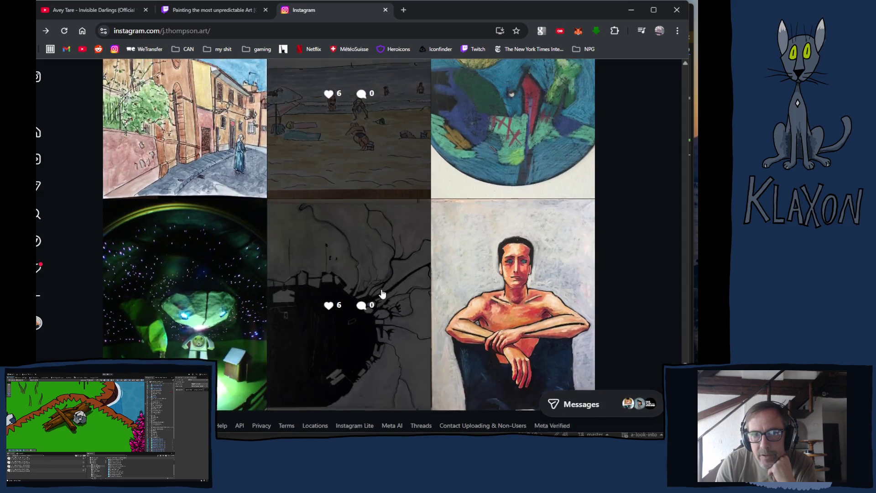
{"action": "scroll", "coordinate": [372, 295], "scroll_direction": "up", "scroll_amount": 3}
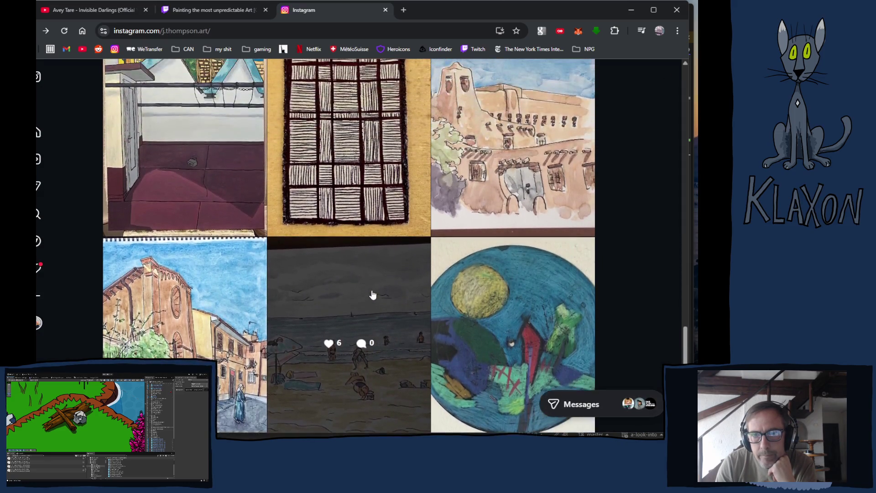
{"action": "scroll", "coordinate": [358, 299], "scroll_direction": "up", "scroll_amount": 1}
{"action": "scroll", "coordinate": [358, 298], "scroll_direction": "down", "scroll_amount": 1}
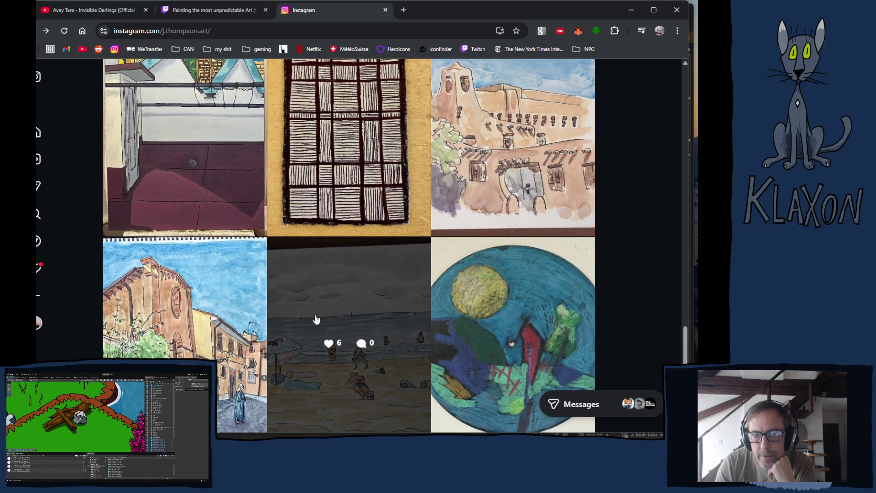
{"action": "scroll", "coordinate": [322, 318], "scroll_direction": "up", "scroll_amount": 5}
{"action": "scroll", "coordinate": [318, 320], "scroll_direction": "up", "scroll_amount": 5}
{"action": "scroll", "coordinate": [318, 319], "scroll_direction": "up", "scroll_amount": 15}
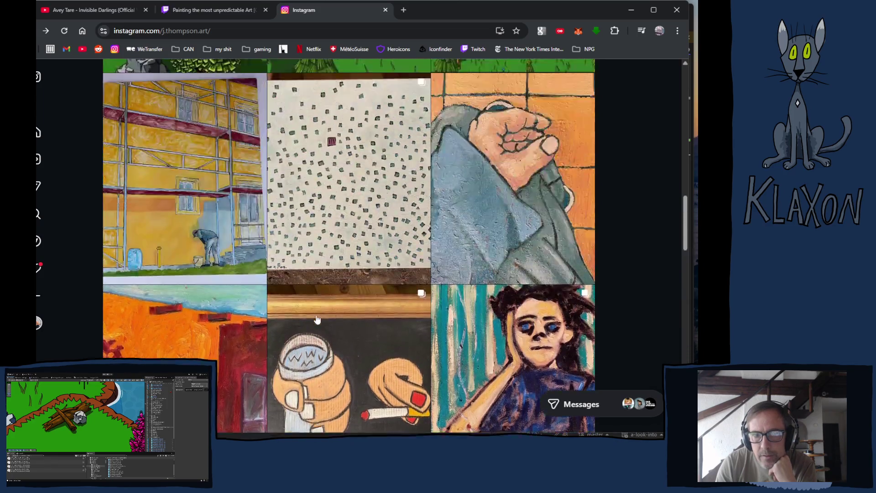
{"action": "scroll", "coordinate": [317, 320], "scroll_direction": "down", "scroll_amount": 10}
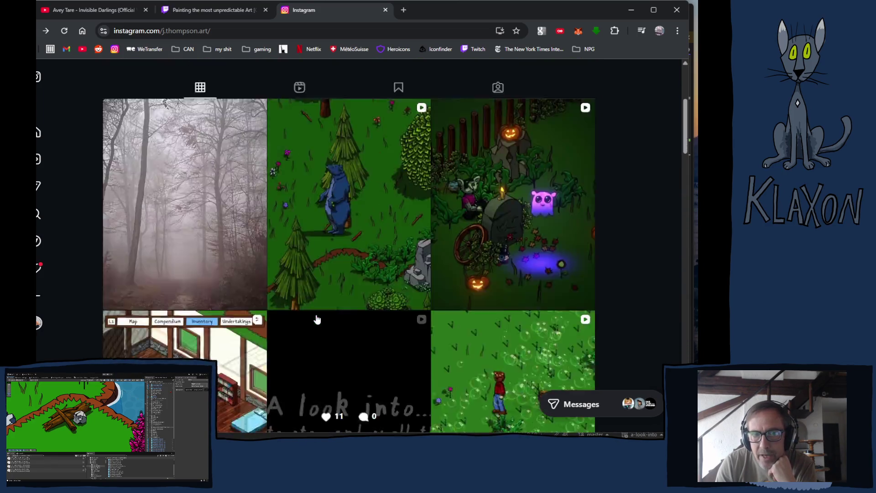
{"action": "scroll", "coordinate": [317, 320], "scroll_direction": "down", "scroll_amount": 3}
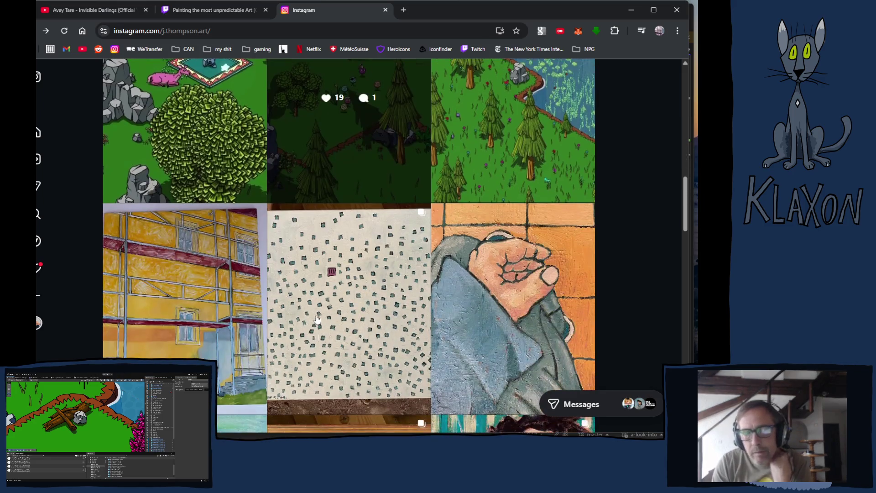
{"action": "scroll", "coordinate": [317, 320], "scroll_direction": "down", "scroll_amount": 6}
{"action": "scroll", "coordinate": [317, 318], "scroll_direction": "down", "scroll_amount": 14}
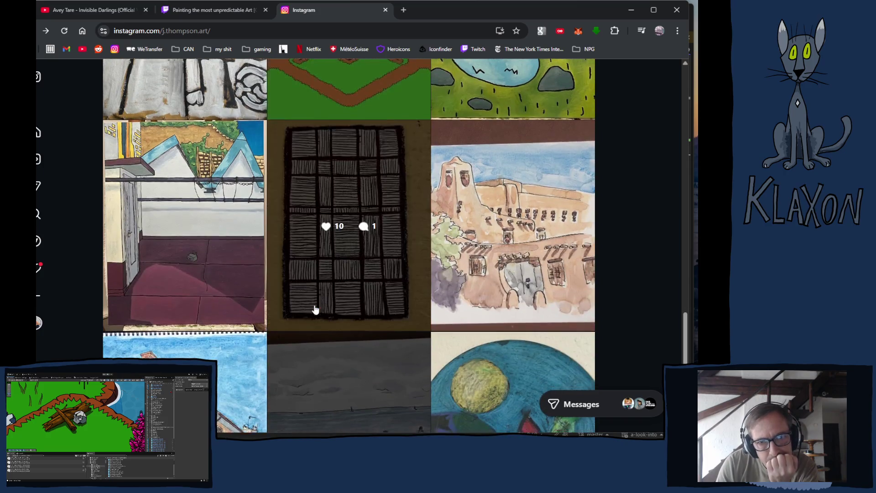
{"action": "scroll", "coordinate": [315, 310], "scroll_direction": "down", "scroll_amount": 2}
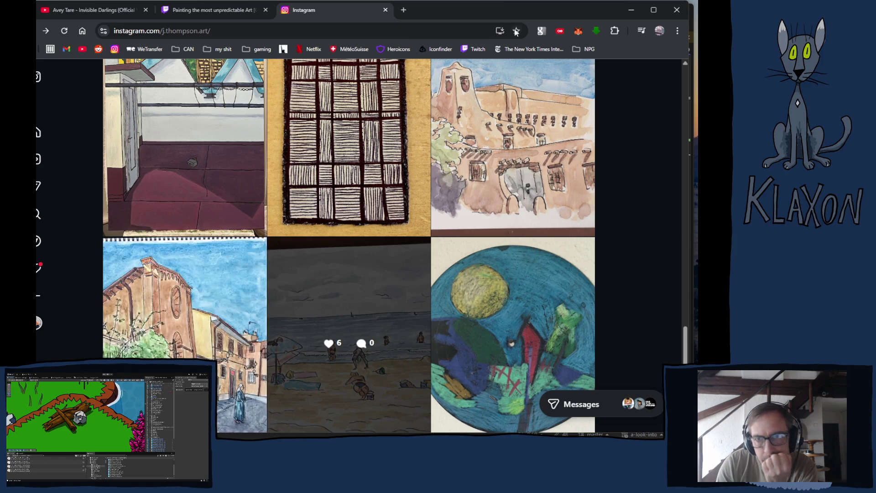
{"action": "left_click", "coordinate": [385, 10]}
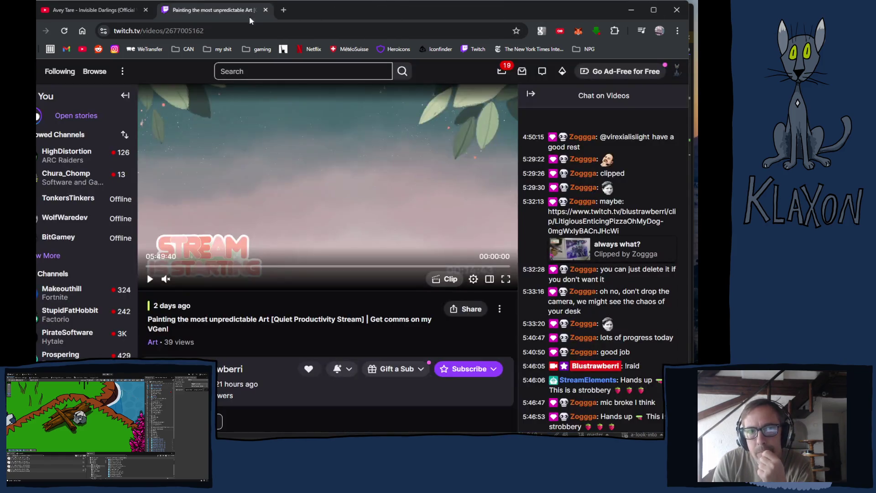
Step: Glance at the Avey Tare YouTube video, then play yesterday's 'Painting the most unpredictable Art' Twitch broadcast
{"action": "left_click", "coordinate": [100, 10]}
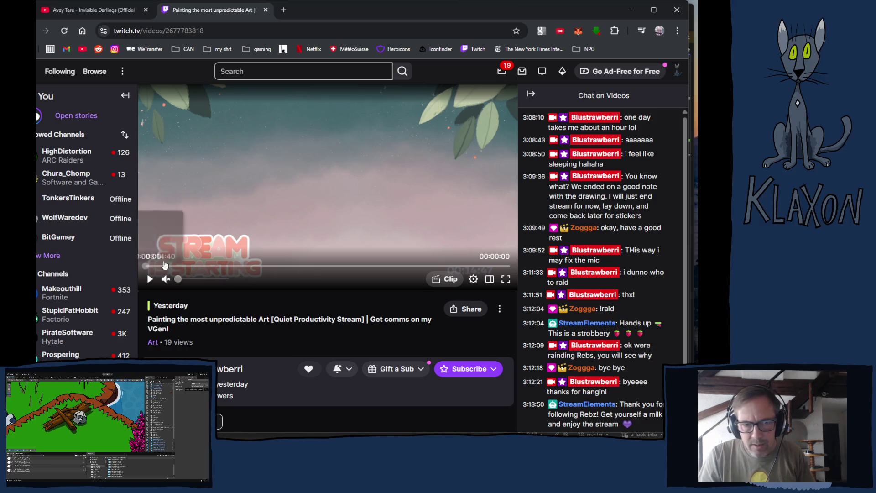
{"action": "left_click", "coordinate": [150, 279]}
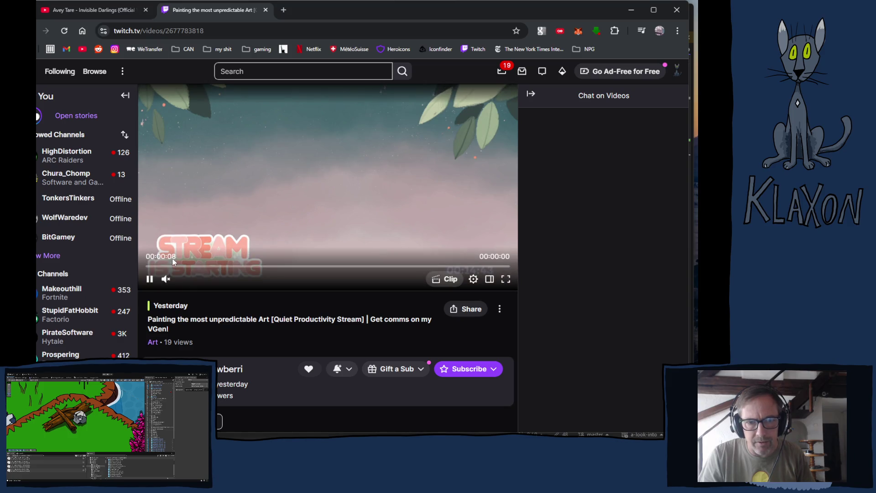
{"action": "left_click", "coordinate": [257, 269]}
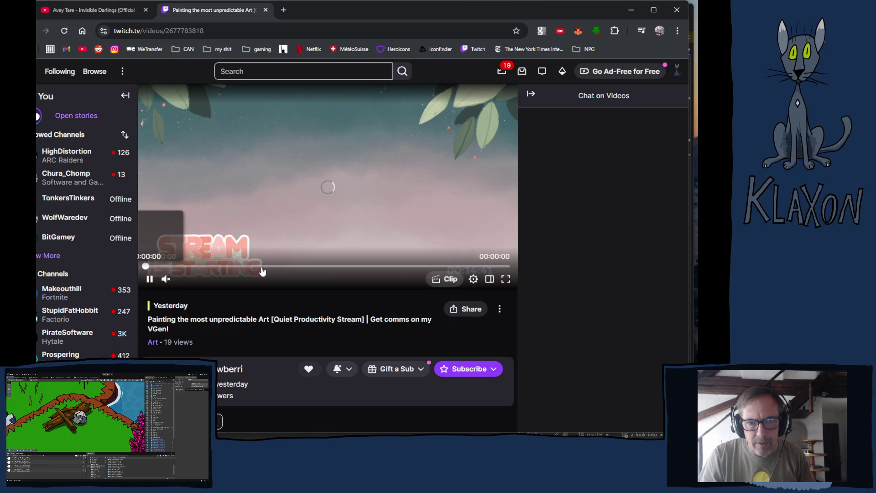
{"action": "left_click", "coordinate": [146, 267]}
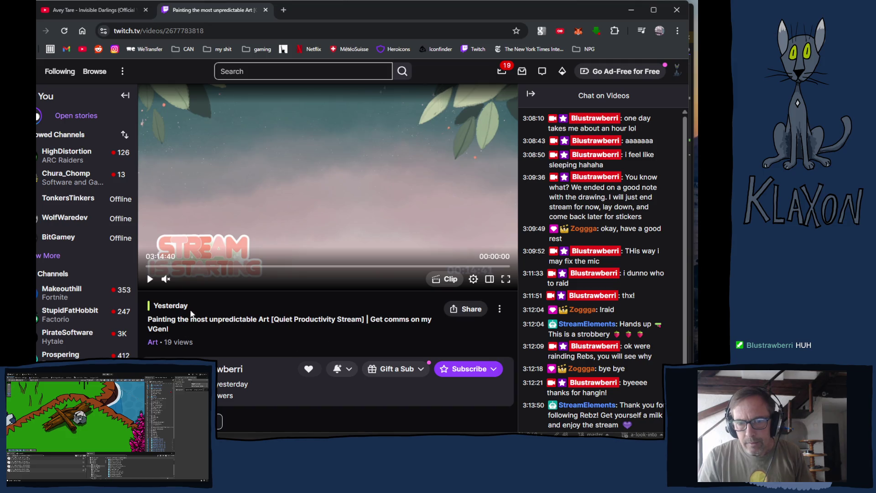
{"action": "scroll", "coordinate": [306, 332], "scroll_direction": "down", "scroll_amount": 5}
Step: Scroll below the Twitch player to the Recent broadcasts and Recent highlights rows
{"action": "scroll", "coordinate": [305, 332], "scroll_direction": "up", "scroll_amount": 3}
{"action": "scroll", "coordinate": [310, 331], "scroll_direction": "down", "scroll_amount": 6}
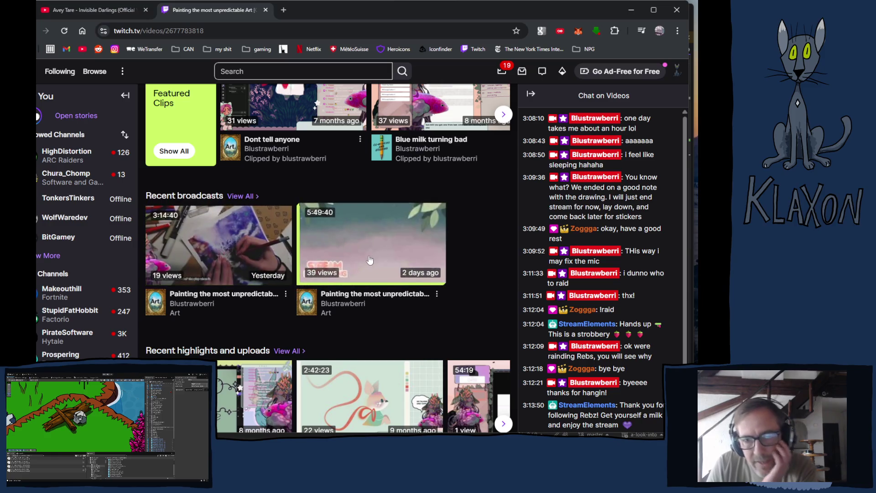
{"action": "scroll", "coordinate": [347, 269], "scroll_direction": "down", "scroll_amount": 1}
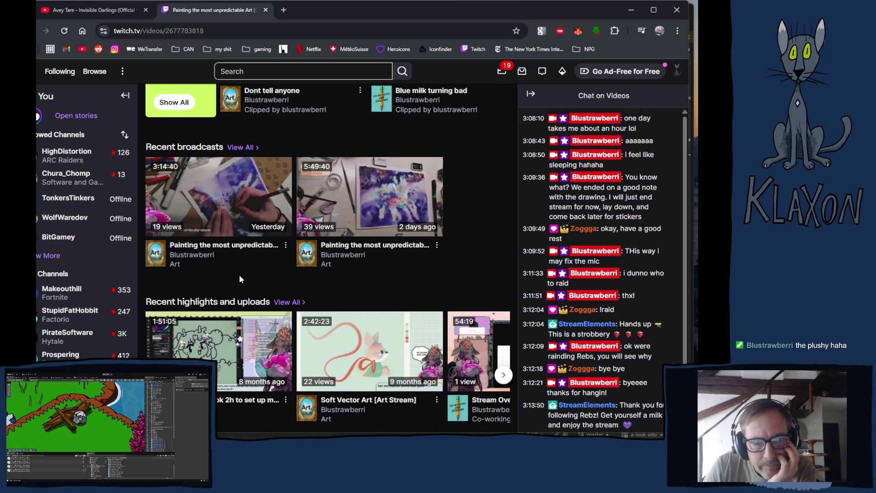
{"action": "mouse_move", "coordinate": [209, 219]}
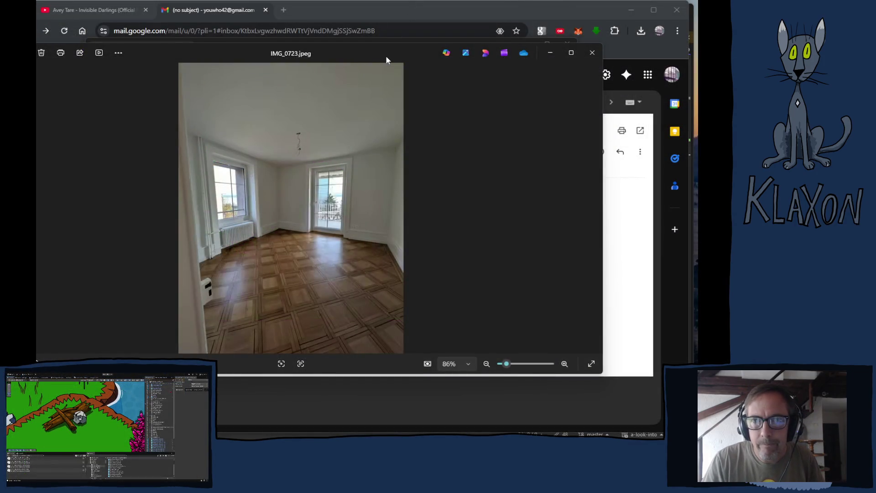
Step: Move the Photos window, zoom the room photo out from 121% to 91%, then advance to the next photo
{"action": "left_click_drag", "start_coordinate": [354, 53], "coordinate": [396, 38]}
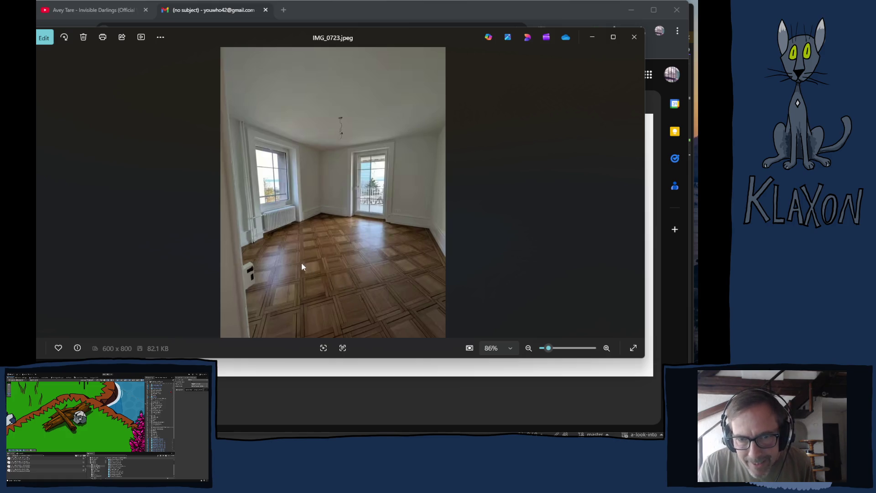
{"action": "scroll", "coordinate": [354, 271], "scroll_direction": "up", "scroll_amount": 3}
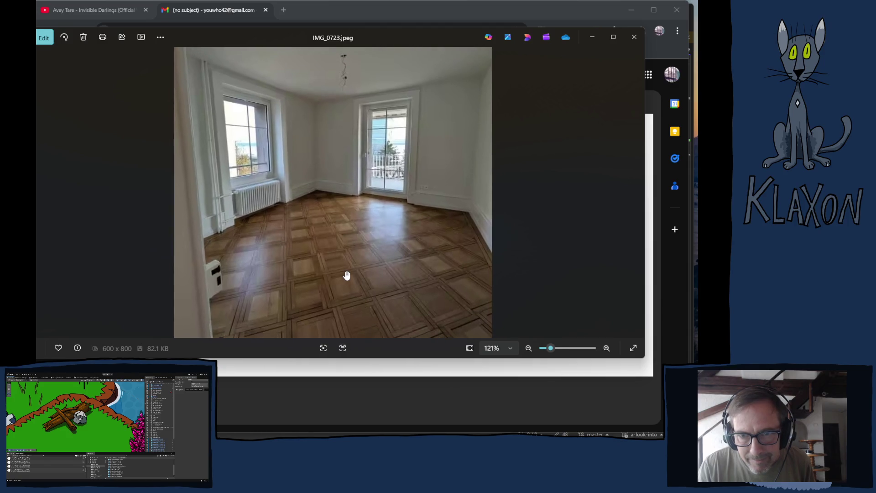
{"action": "scroll", "coordinate": [347, 275], "scroll_direction": "down", "scroll_amount": 3}
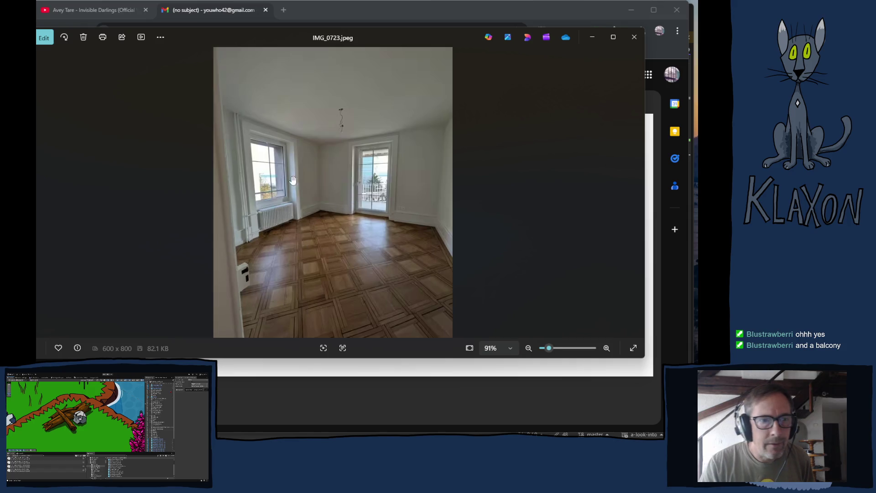
{"action": "left_click", "coordinate": [634, 38]}
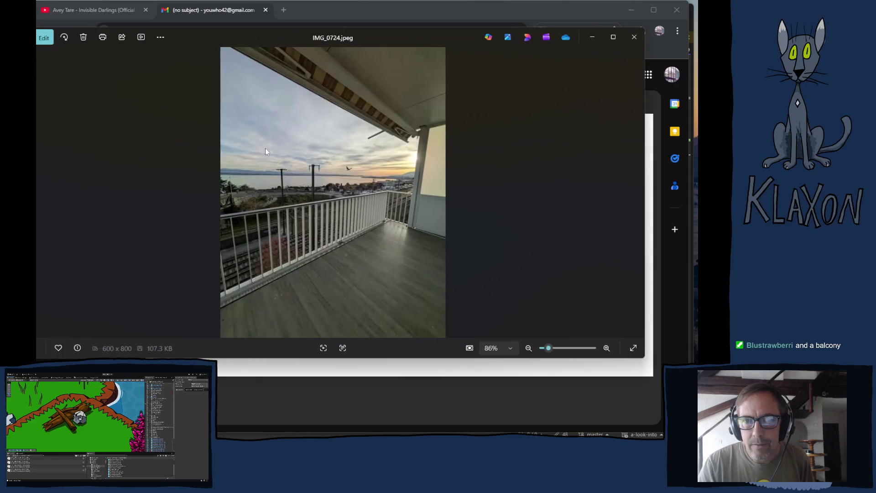
Step: Bring up and dismiss the balcony photo's context menu, then close the IMG_0724.jpeg viewer
{"action": "right_click", "coordinate": [488, 275]}
{"action": "left_click", "coordinate": [453, 254]}
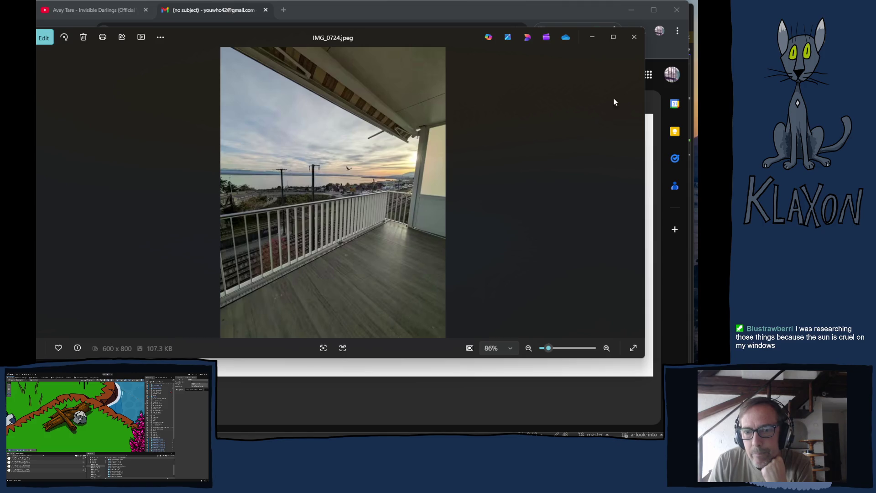
{"action": "left_click", "coordinate": [634, 37]}
Step: Reopen IMG_0723.jpeg from Downloads, shift its window up and left, then open IMG_0724.jpeg too
{"action": "double_click", "coordinate": [203, 137]}
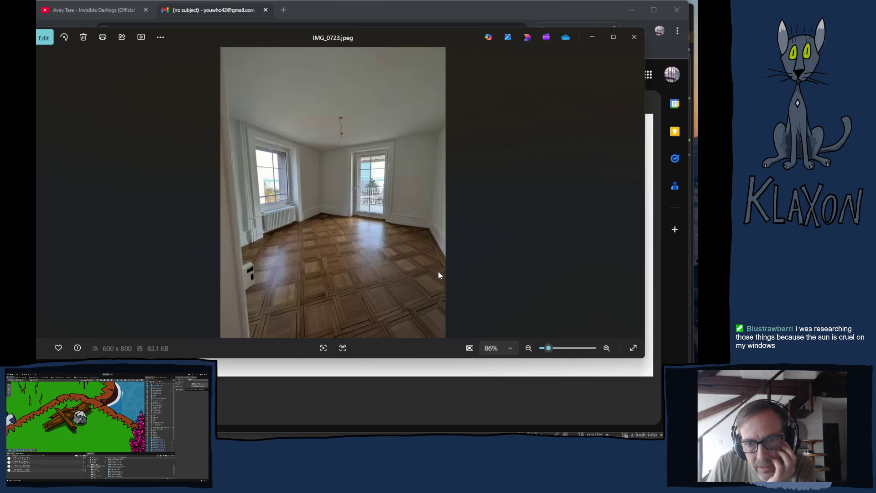
{"action": "right_click", "coordinate": [393, 267]}
{"action": "left_click", "coordinate": [320, 269]}
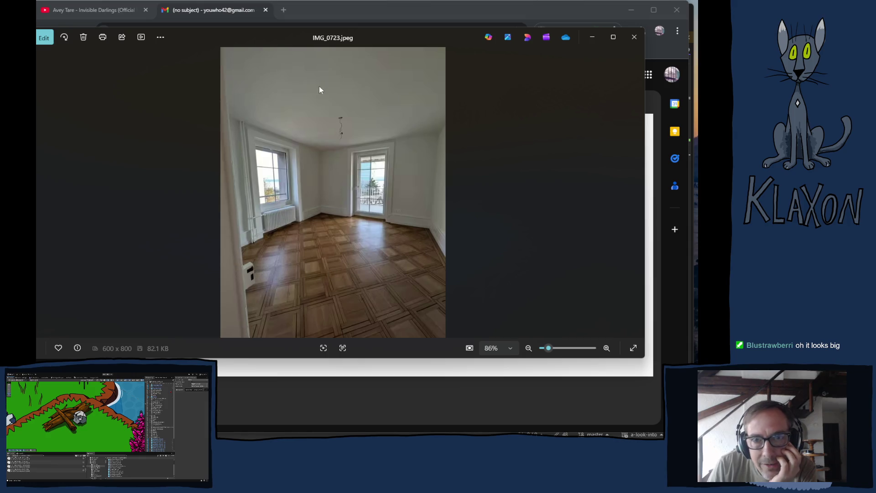
{"action": "mouse_move", "coordinate": [445, 44]}
{"action": "left_mouse_down"}
{"action": "mouse_move", "coordinate": [378, 35]}
{"action": "mouse_move", "coordinate": [389, 32]}
{"action": "left_mouse_up"}
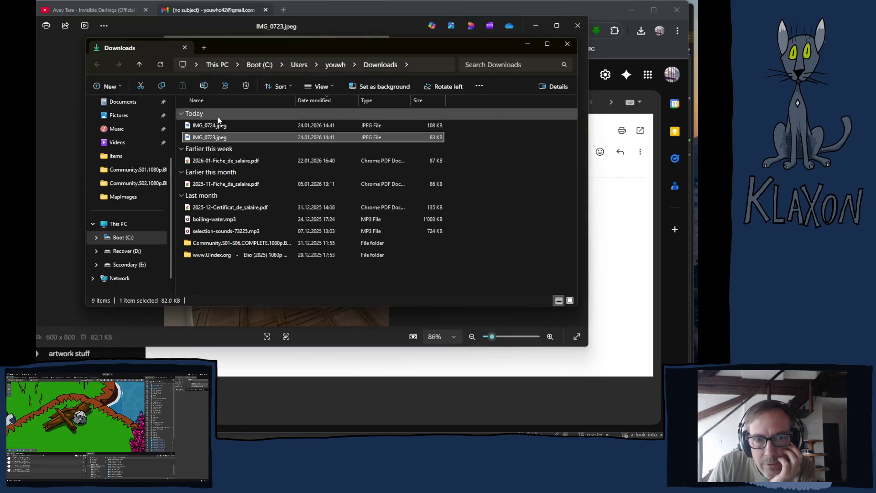
{"action": "double_click", "coordinate": [208, 126]}
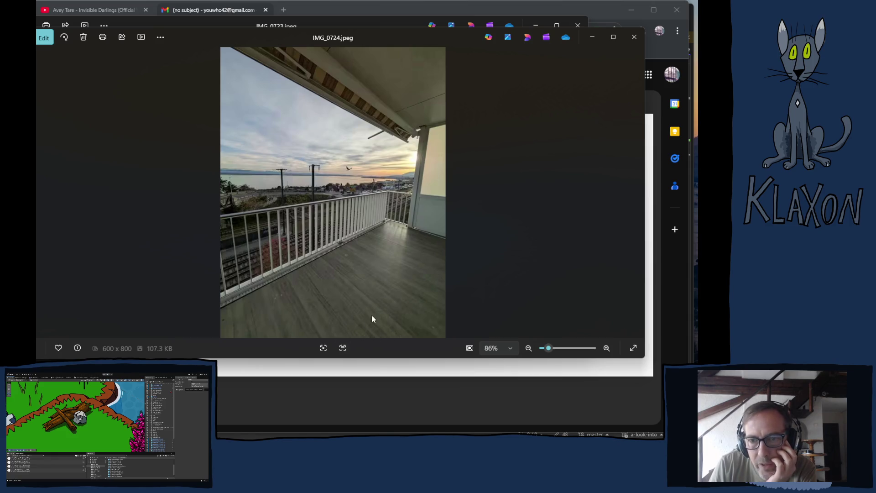
Step: Close both photo windows and the Downloads folder, then minimize Chrome to return to Unity
{"action": "right_click", "coordinate": [474, 270]}
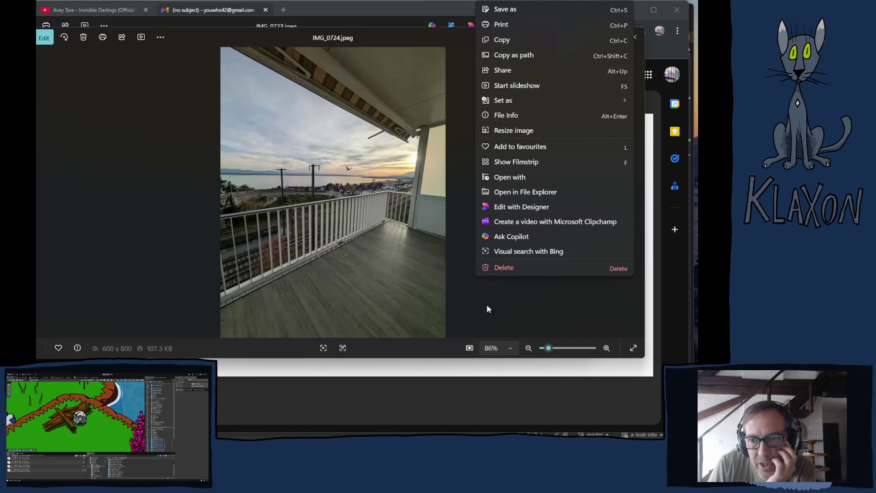
{"action": "left_click", "coordinate": [516, 312]}
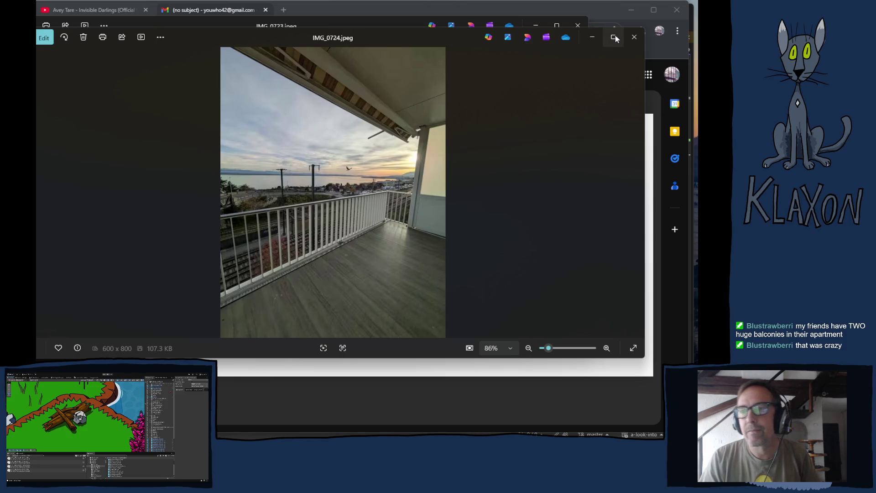
{"action": "left_click", "coordinate": [634, 37]}
{"action": "left_click", "coordinate": [579, 27]}
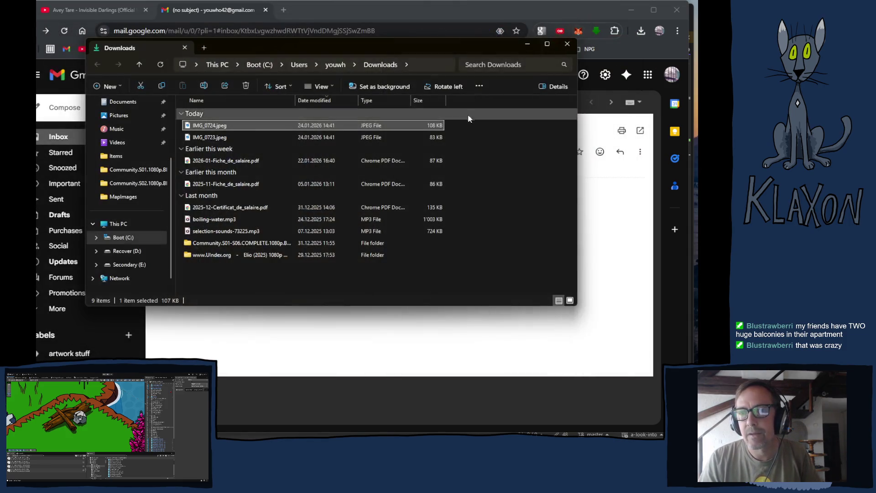
{"action": "left_click", "coordinate": [567, 43]}
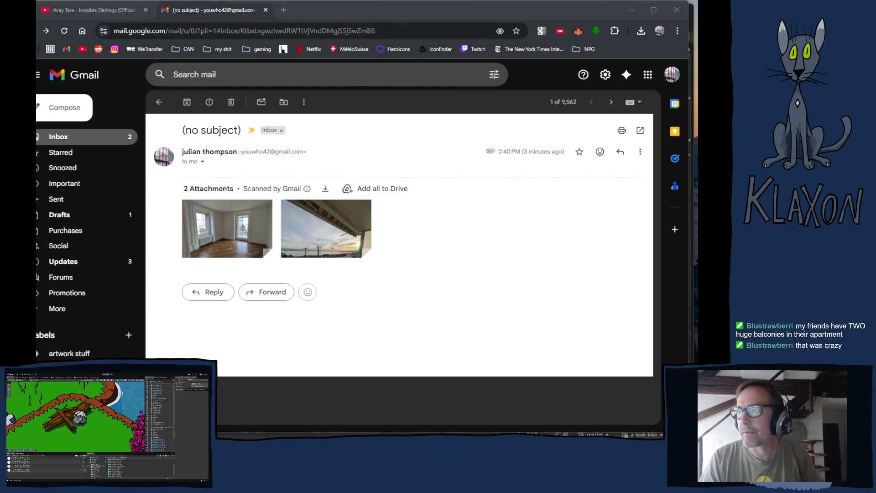
{"action": "left_click", "coordinate": [676, 10]}
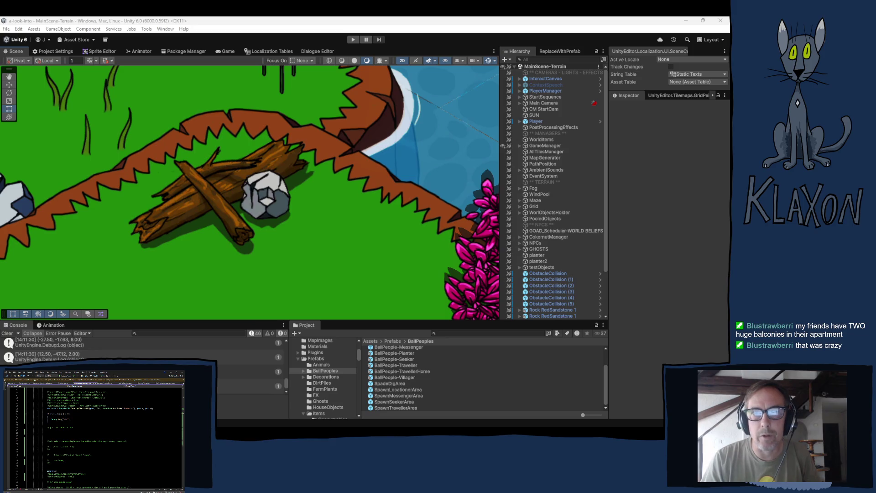
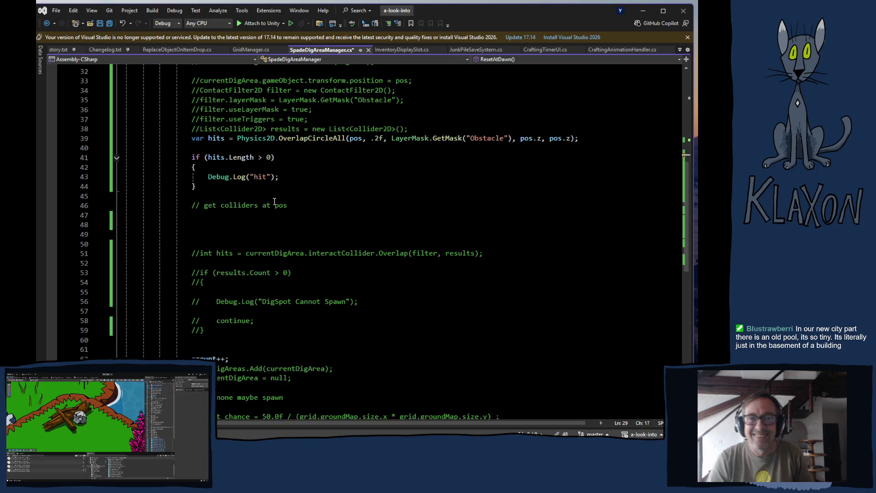
Step: Save SpadeDigAreaManager.cs and return to the Unity editor so the scripts recompile
{"action": "scroll", "coordinate": [385, 206], "scroll_direction": "up", "scroll_amount": 2}
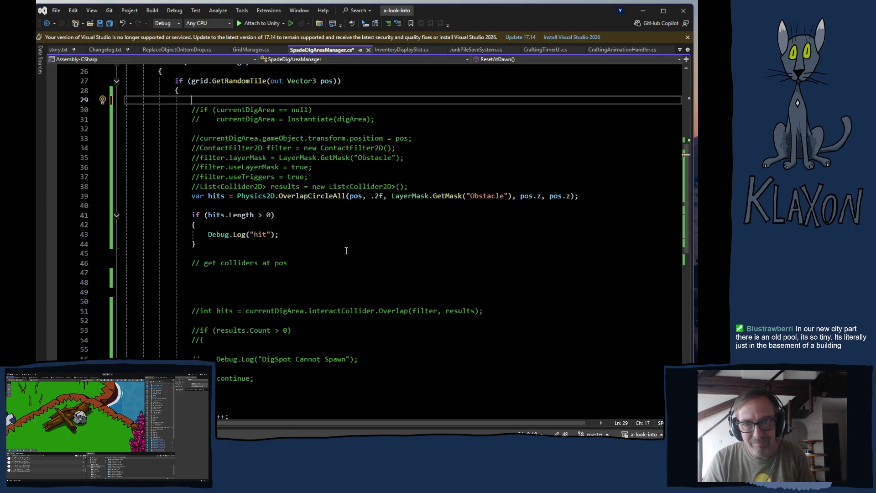
{"action": "scroll", "coordinate": [337, 250], "scroll_direction": "up", "scroll_amount": 1}
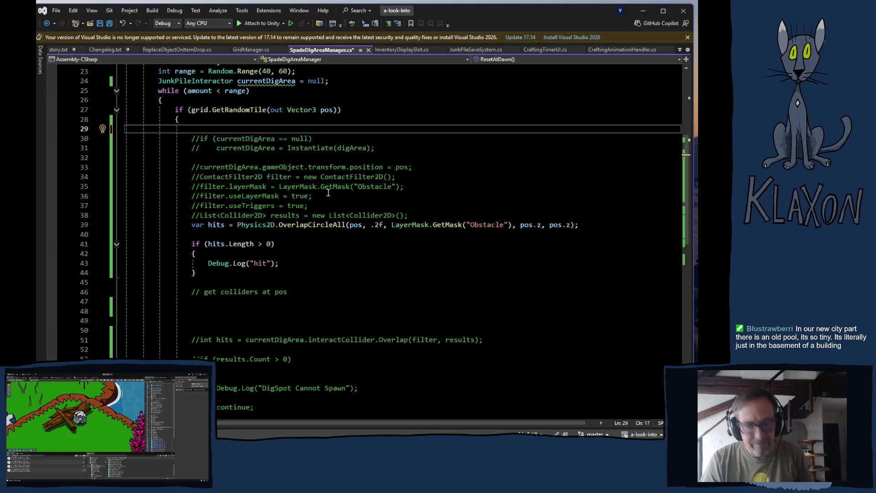
{"action": "key", "text": "ctrl+s"}
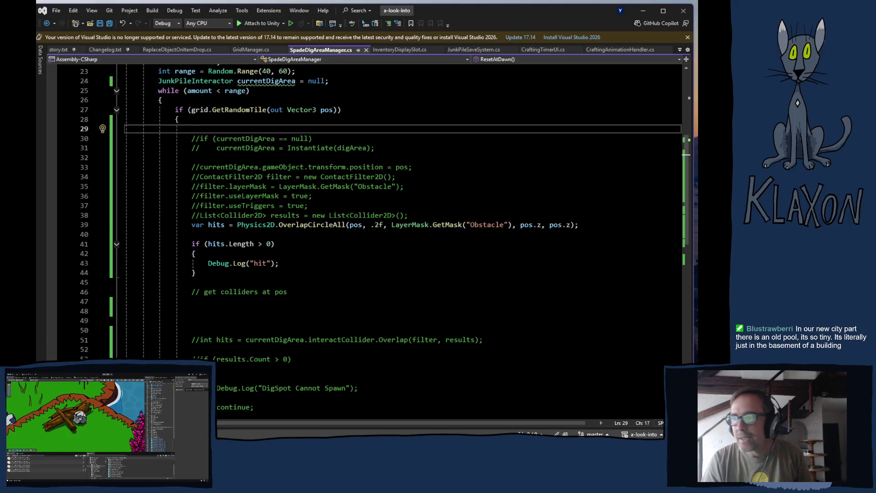
{"action": "left_click", "coordinate": [249, 38]}
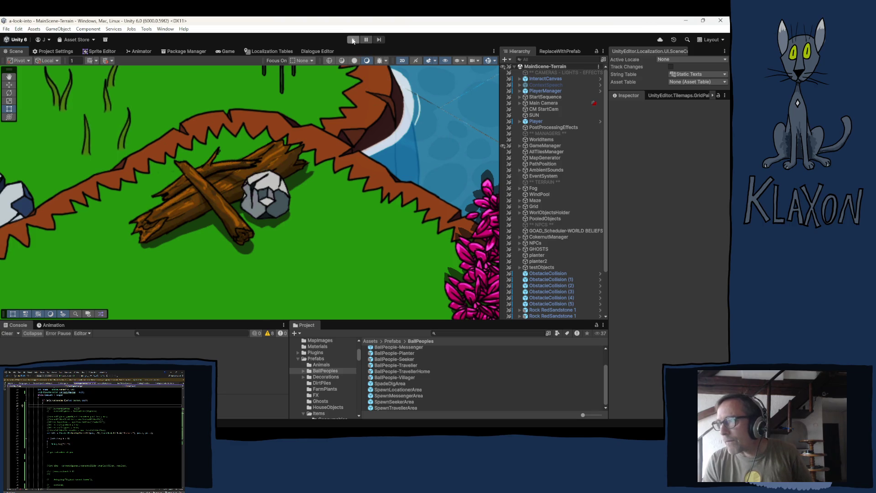
Step: Enter play mode and let the game load to its title menu, version 0.06.11
{"action": "left_click", "coordinate": [352, 40]}
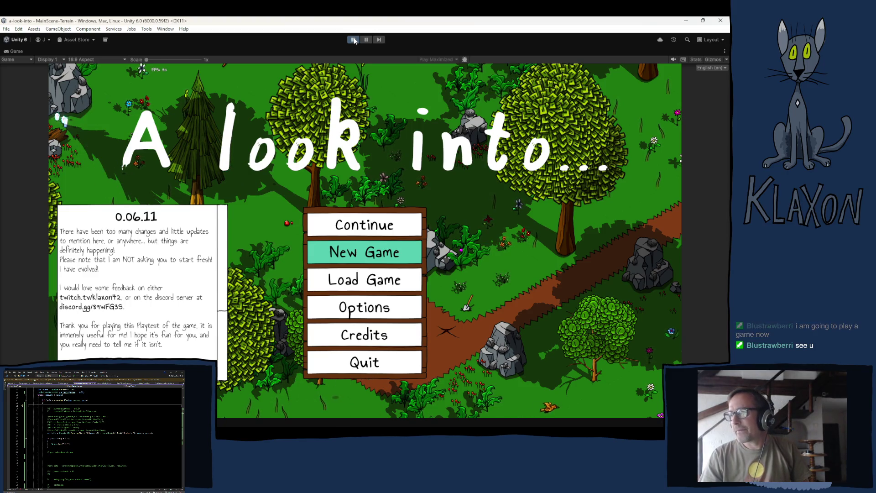
Step: Exit play mode and go back to the SpadeDigAreaManager script in Visual Studio
{"action": "left_click", "coordinate": [354, 41]}
{"action": "key", "text": "alt+Tab"}
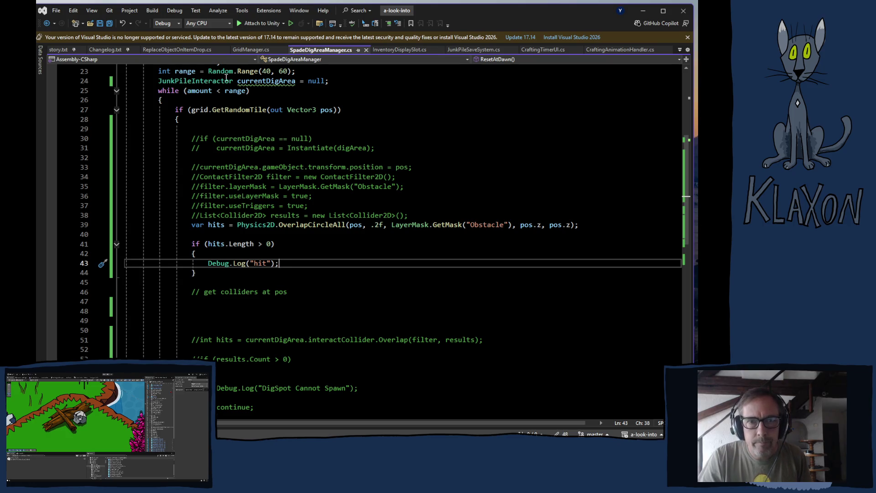
Step: Comment out the line 24 currentDigArea declaration and add 'continue;' after the "hit" log
{"action": "left_click", "coordinate": [159, 82]}
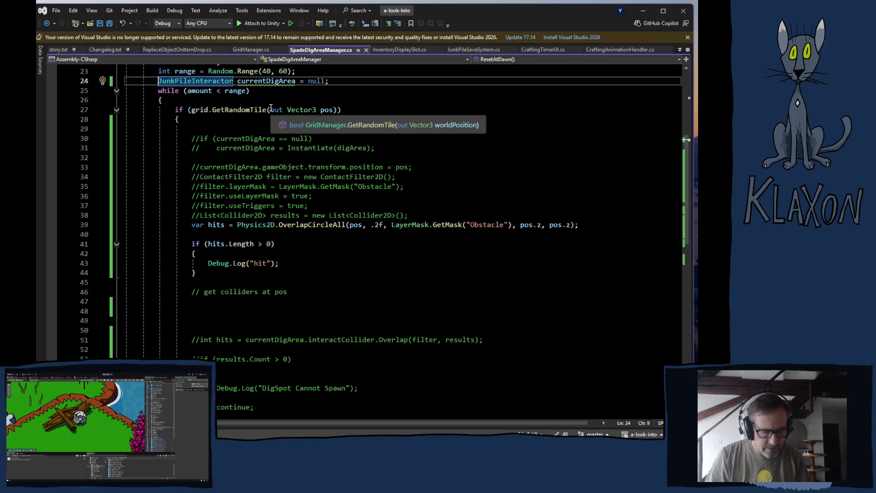
{"action": "type", "text": "//"}
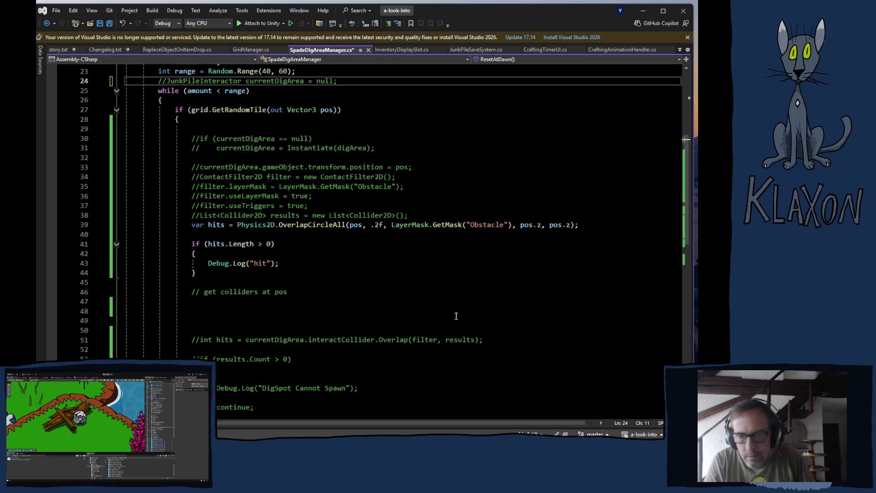
{"action": "left_click", "coordinate": [289, 264]}
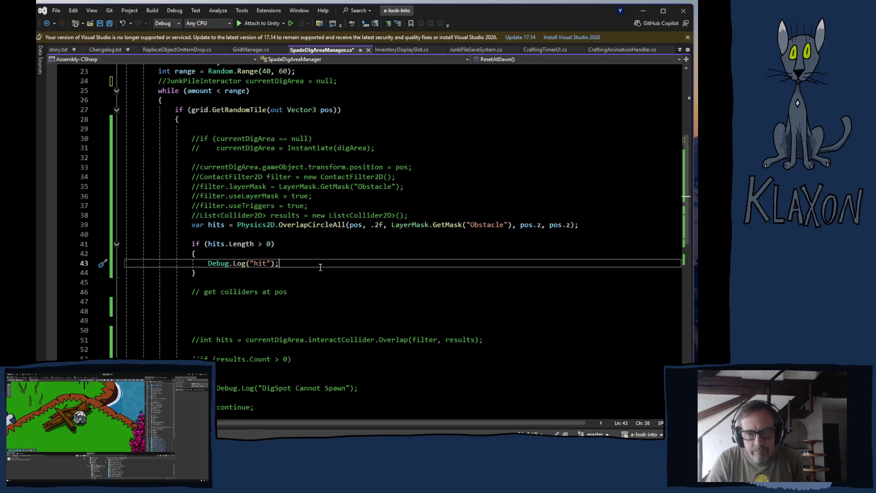
{"action": "key", "text": "Return"}
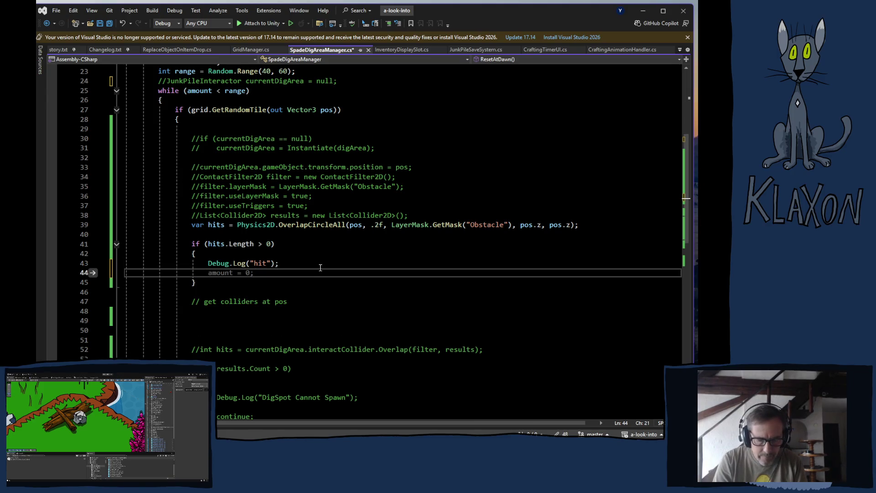
{"action": "type", "text": "co"}
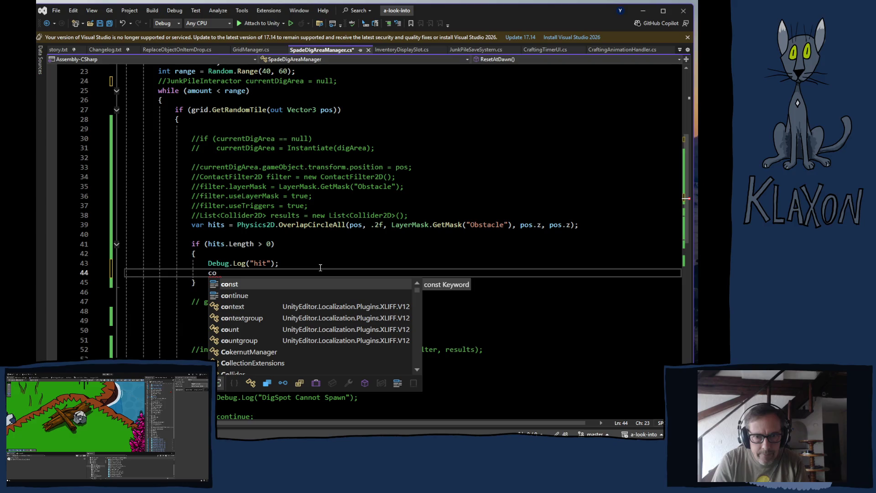
{"action": "type", "text": "ntinue;"}
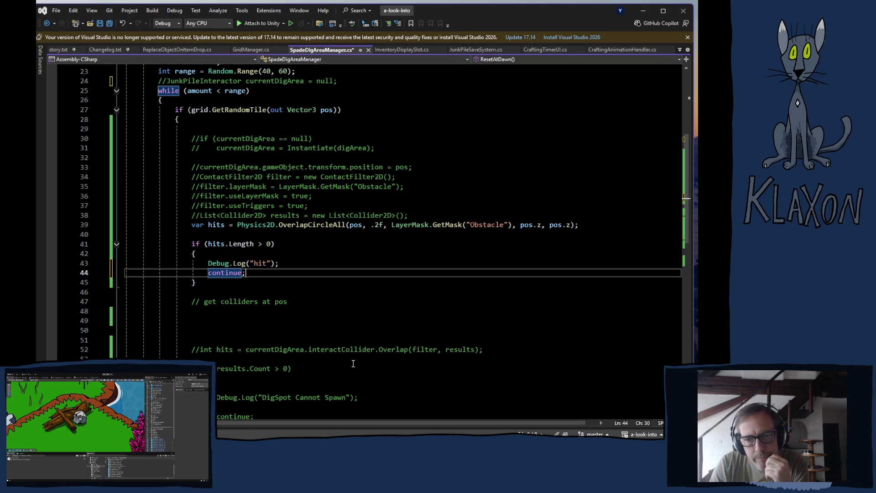
Step: Select the line 31 Instantiate statement, including its semicolon, for reuse
{"action": "scroll", "coordinate": [345, 361], "scroll_direction": "down", "scroll_amount": 1}
{"action": "scroll", "coordinate": [345, 362], "scroll_direction": "up", "scroll_amount": 1}
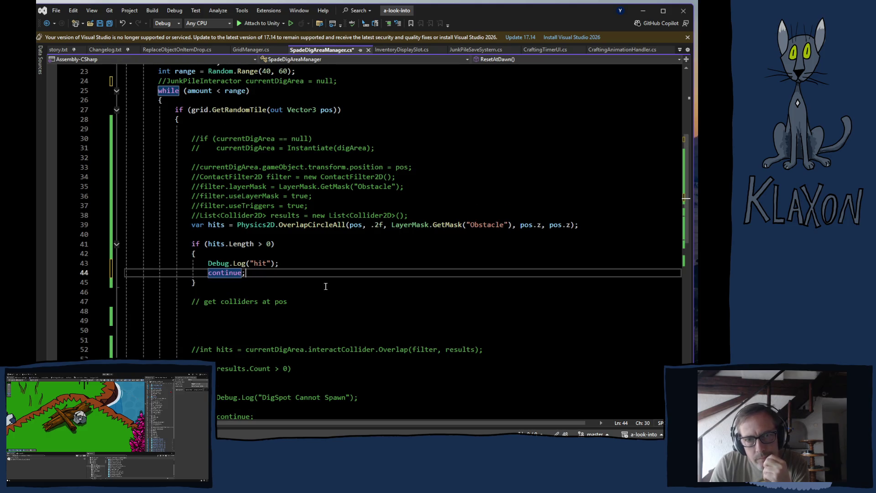
{"action": "left_click_drag", "start_coordinate": [216, 148], "coordinate": [373, 145]}
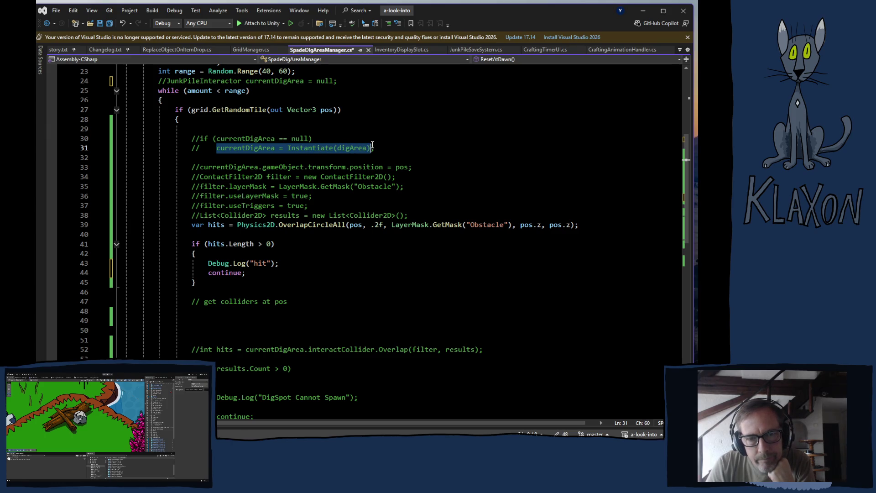
{"action": "left_click_drag", "start_coordinate": [373, 144], "coordinate": [375, 145]}
{"action": "key", "text": "ctrl+c"}
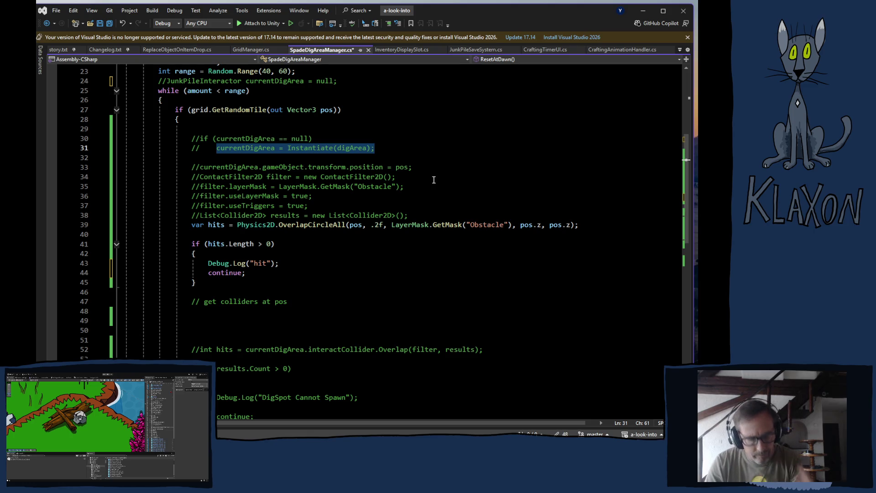
{"action": "left_click", "coordinate": [221, 330]}
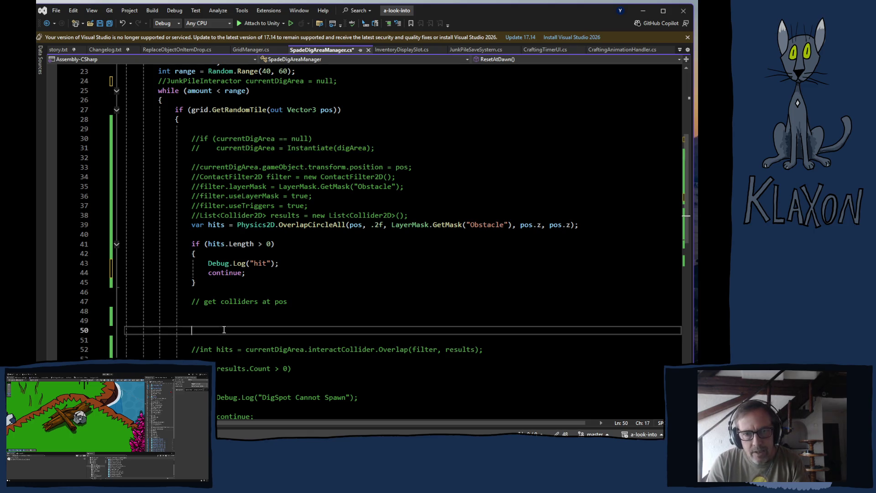
Step: Paste the Instantiate line after the obstacle check and declare it with 'var'
{"action": "left_click", "coordinate": [222, 292]}
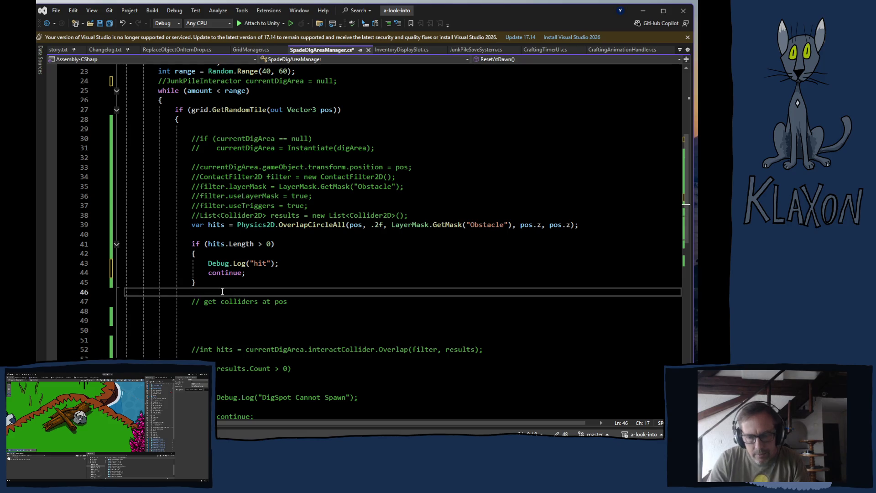
{"action": "key", "text": "Return"}
{"action": "key", "text": "ctrl+v"}
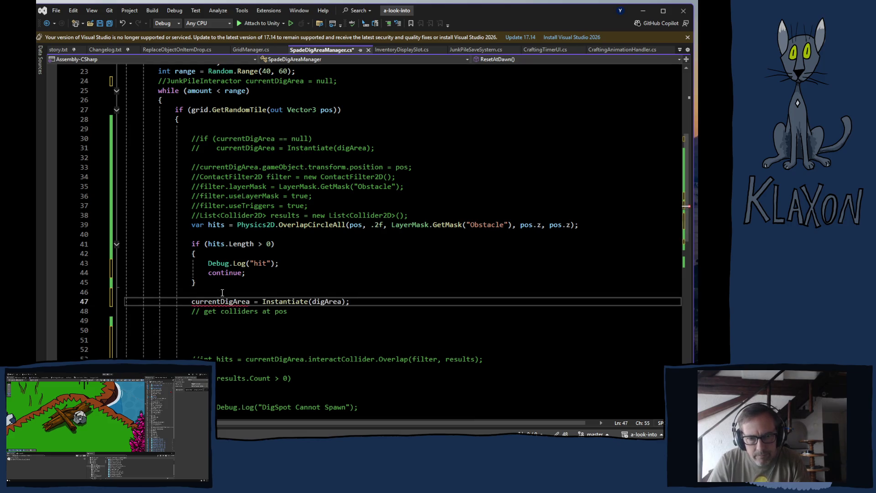
{"action": "scroll", "coordinate": [225, 301], "scroll_direction": "down", "scroll_amount": 2}
{"action": "left_click", "coordinate": [191, 244]}
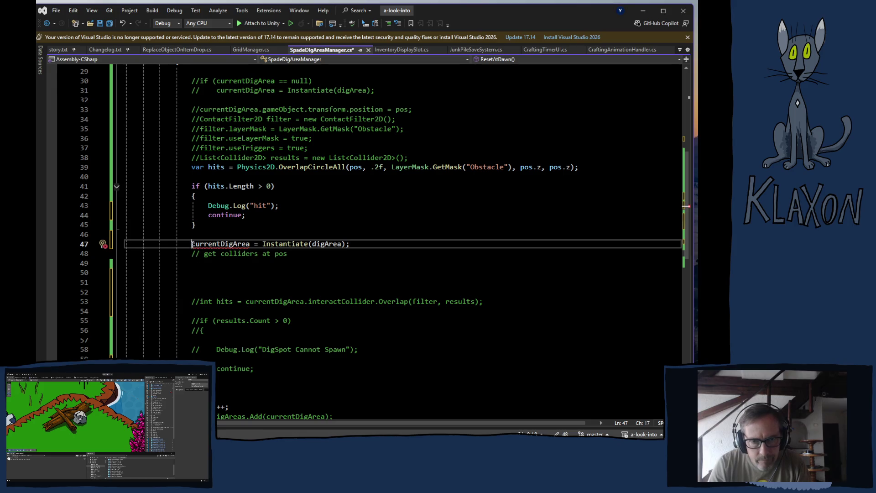
{"action": "type", "text": "var"}
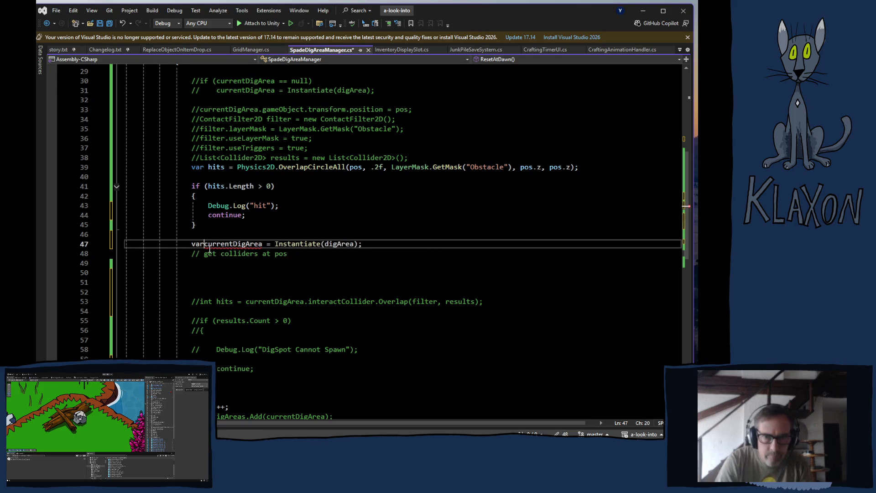
Step: Add 'pos, Quaternion.identity' as the position and rotation arguments of the Instantiate call
{"action": "left_click", "coordinate": [359, 244]}
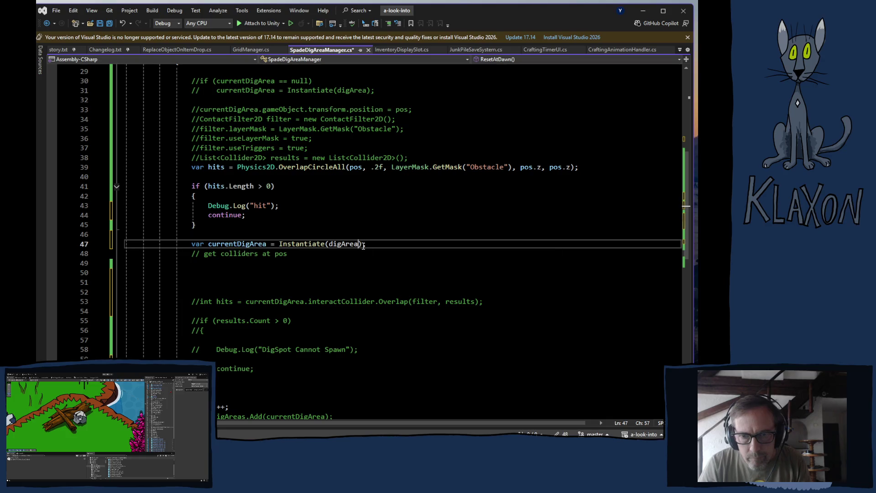
{"action": "type", "text": ", "}
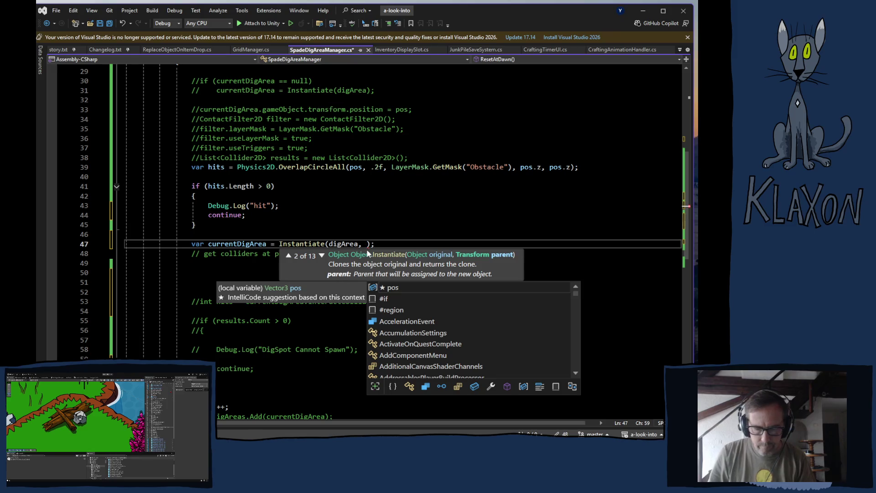
{"action": "type", "text": "pos, "}
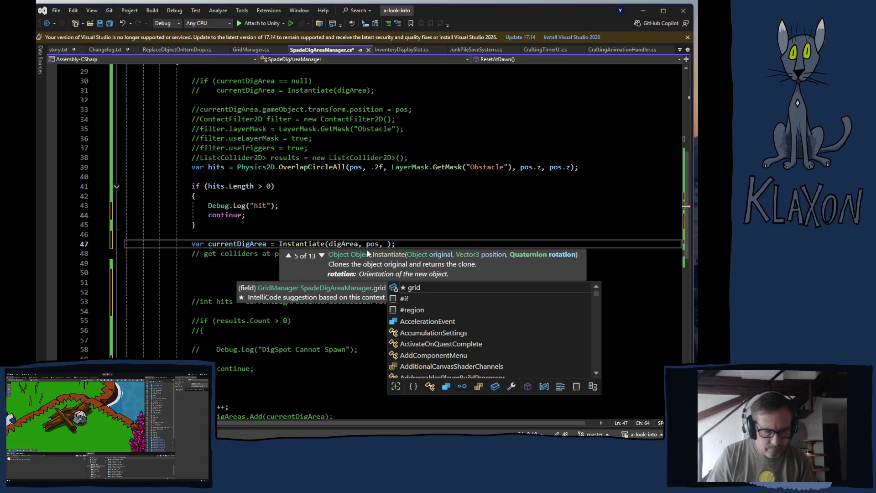
{"action": "type", "text": "qua"}
{"action": "type", "text": "t"}
{"action": "key", "text": "Tab"}
{"action": "type", "text": ".ide"}
{"action": "key", "text": "Tab"}
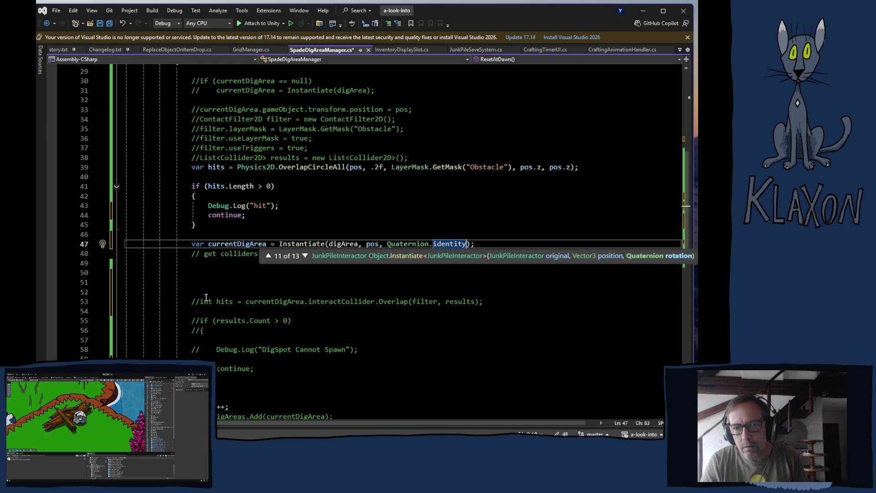
{"action": "scroll", "coordinate": [225, 296], "scroll_direction": "up", "scroll_amount": 3}
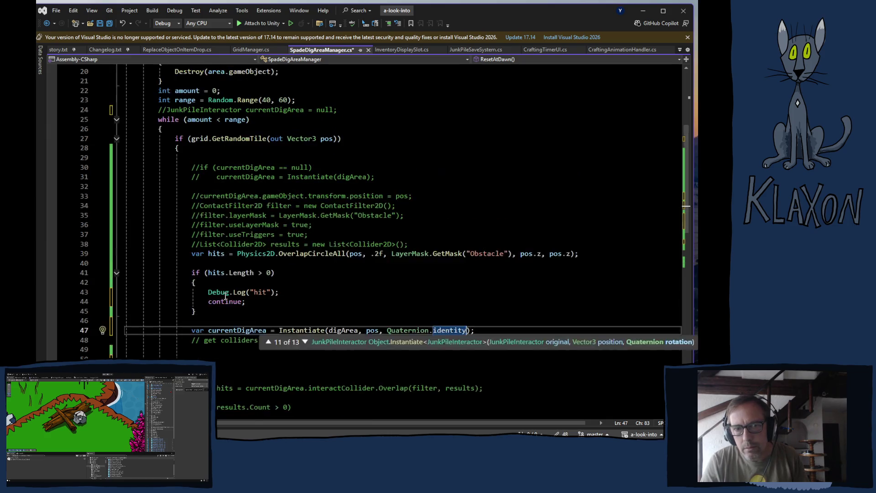
{"action": "scroll", "coordinate": [226, 297], "scroll_direction": "up", "scroll_amount": 1}
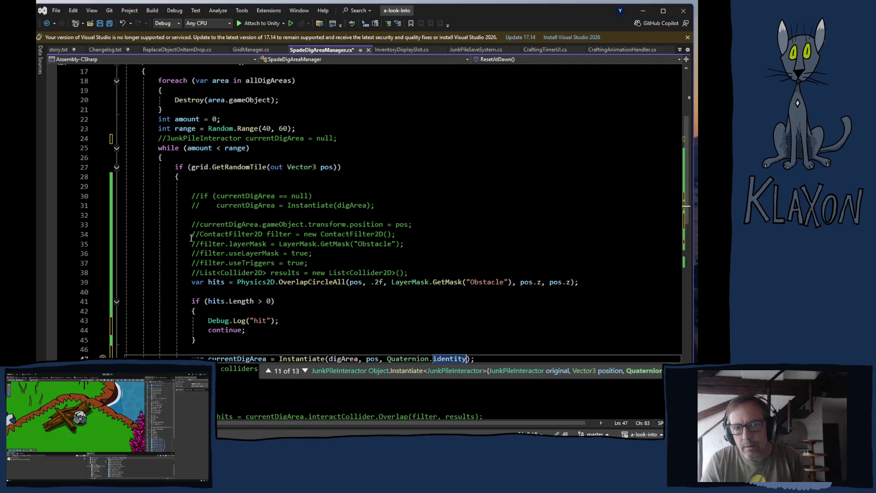
{"action": "scroll", "coordinate": [192, 238], "scroll_direction": "up", "scroll_amount": 3}
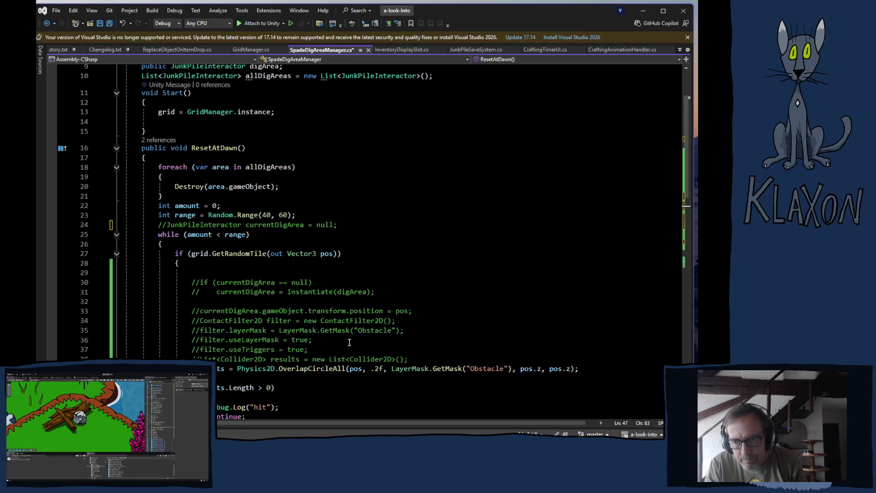
Step: Move the amount++ increment from the bottom to just below the Instantiate line
{"action": "scroll", "coordinate": [365, 365], "scroll_direction": "down", "scroll_amount": 2}
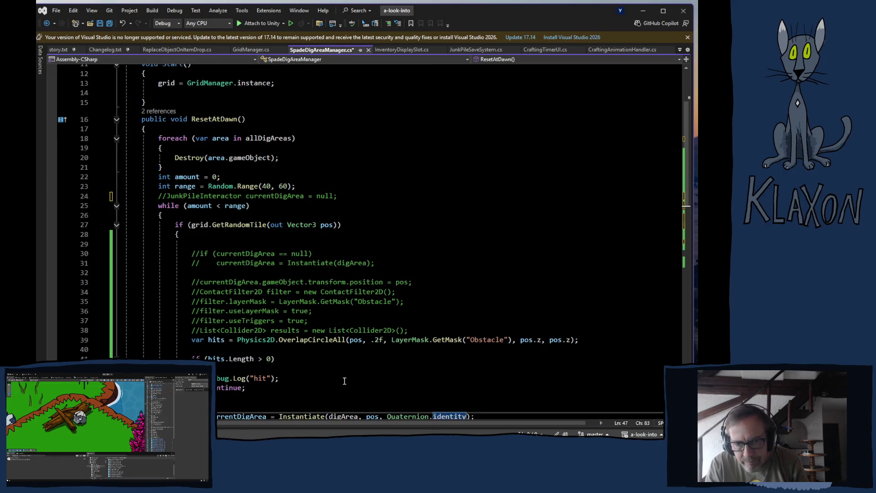
{"action": "scroll", "coordinate": [321, 372], "scroll_direction": "down", "scroll_amount": 1}
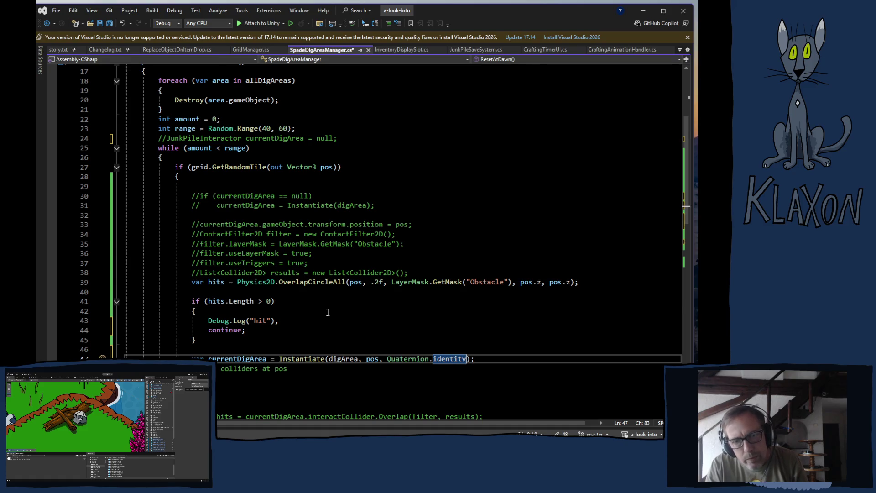
{"action": "scroll", "coordinate": [326, 312], "scroll_direction": "down", "scroll_amount": 5}
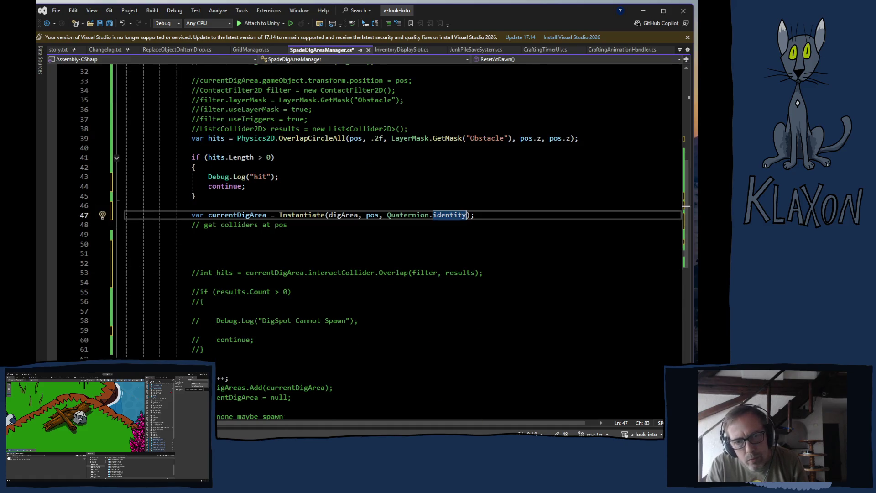
{"action": "left_click_drag", "start_coordinate": [192, 378], "coordinate": [230, 378]}
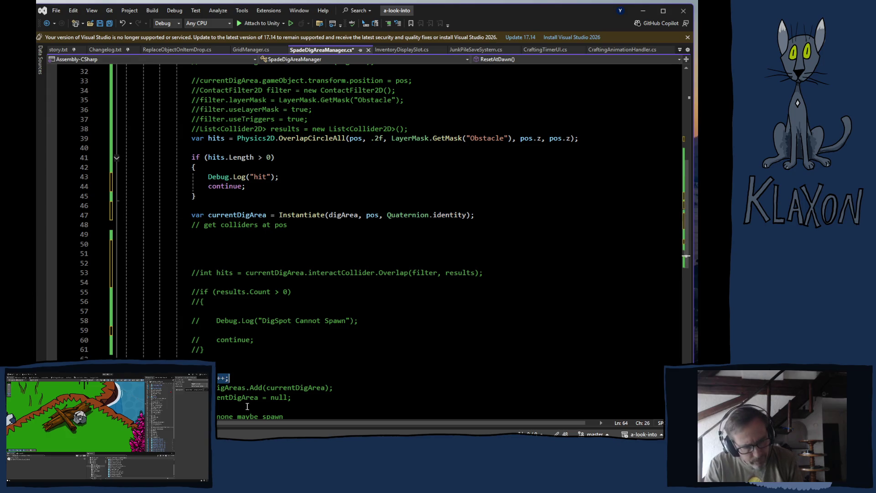
{"action": "key", "text": "Delete"}
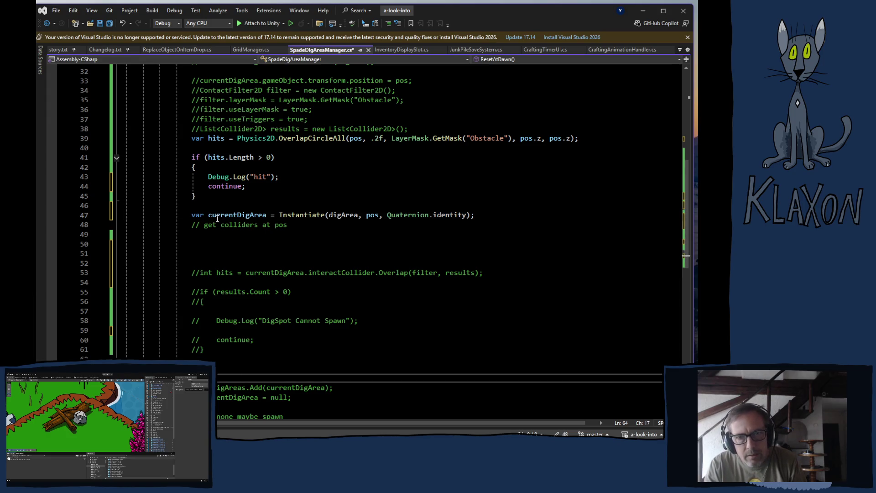
{"action": "left_click", "coordinate": [490, 215]}
{"action": "key", "text": "Return"}
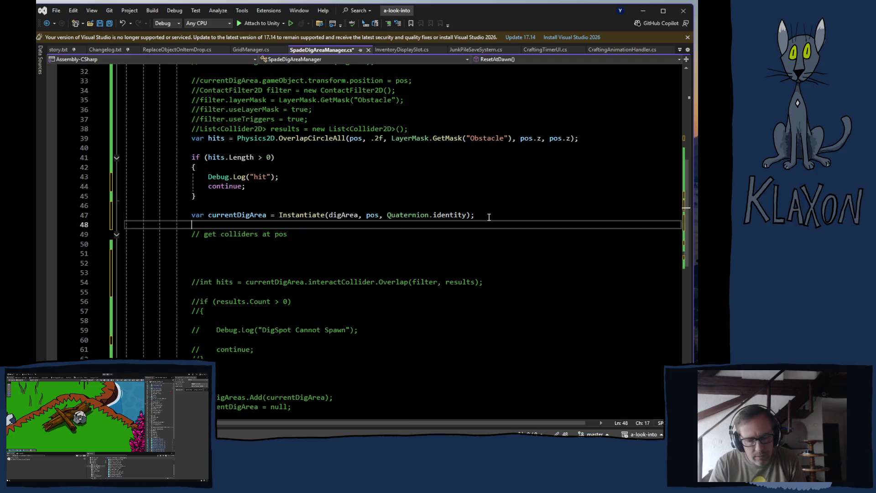
{"action": "type", "text": "amount++;"}
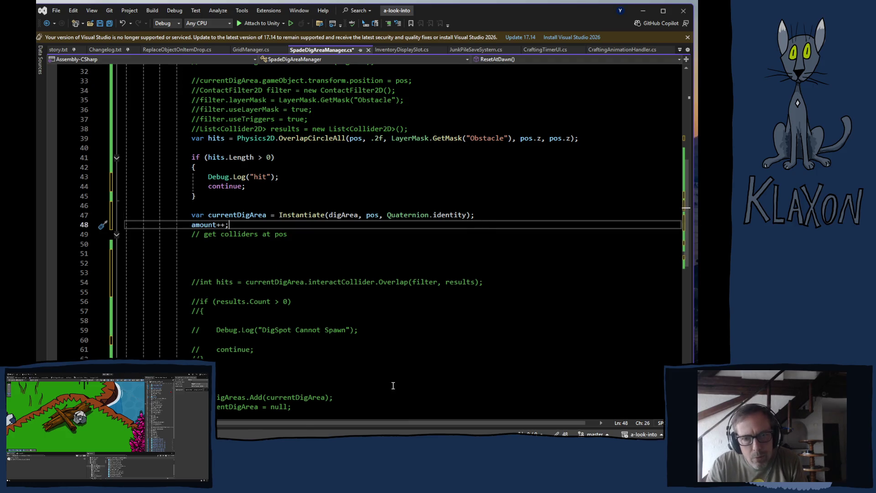
Step: Place allDigAreas.Add(currentDigArea); directly under the Instantiate line
{"action": "scroll", "coordinate": [281, 364], "scroll_direction": "down", "scroll_amount": 1}
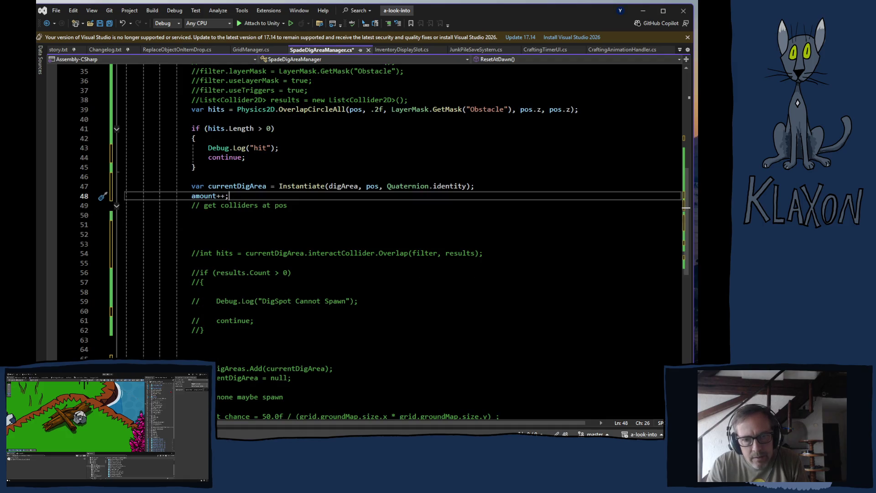
{"action": "left_click_drag", "start_coordinate": [191, 369], "coordinate": [335, 368]}
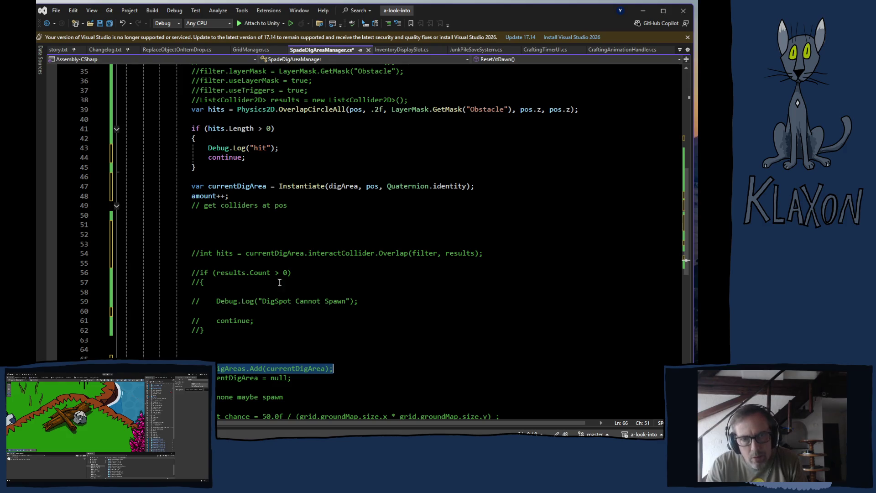
{"action": "left_click", "coordinate": [486, 187]}
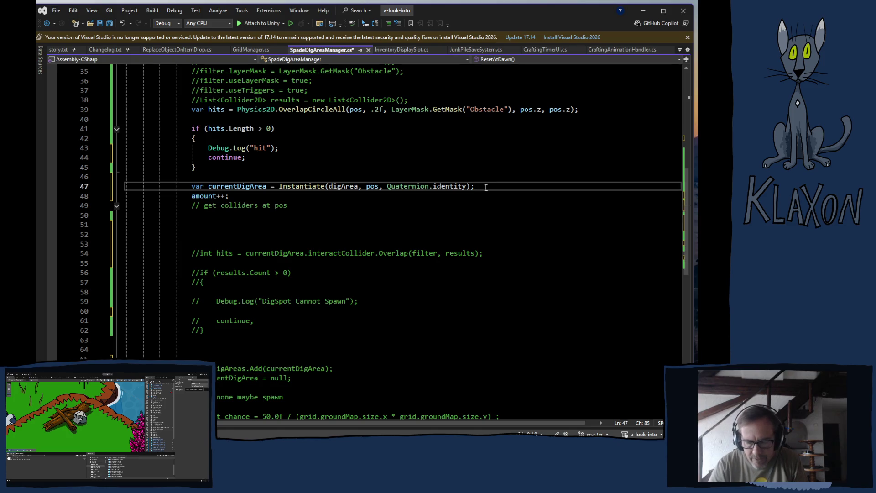
{"action": "key", "text": "Return"}
{"action": "type", "text": "allDigAreas.Add(currentDigArea);"}
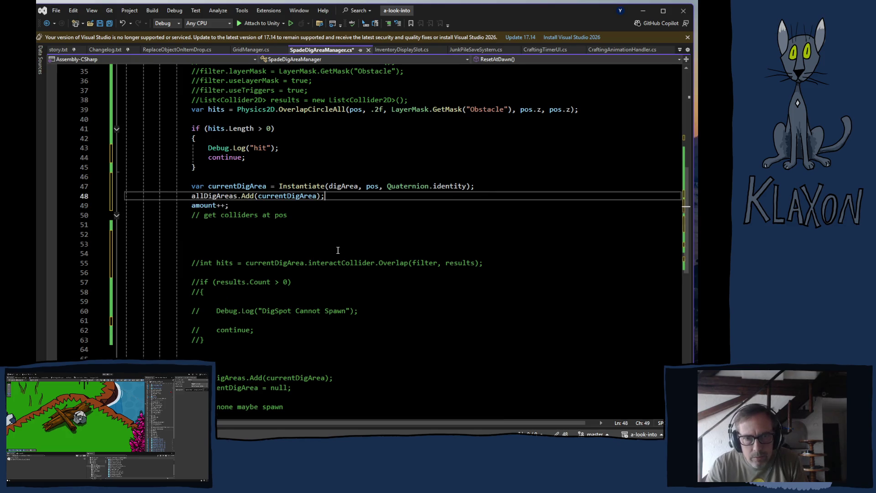
Step: Save the script and switch back to Unity to recompile
{"action": "scroll", "coordinate": [288, 268], "scroll_direction": "up", "scroll_amount": 8}
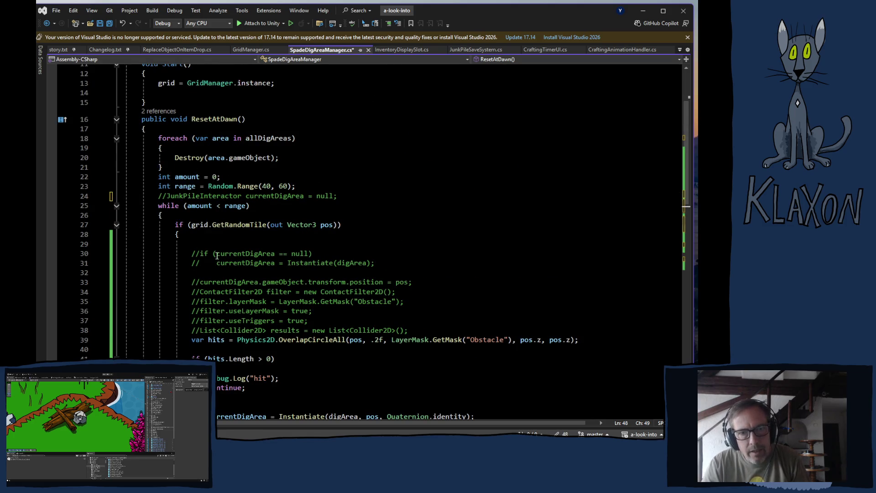
{"action": "scroll", "coordinate": [217, 258], "scroll_direction": "down", "scroll_amount": 6}
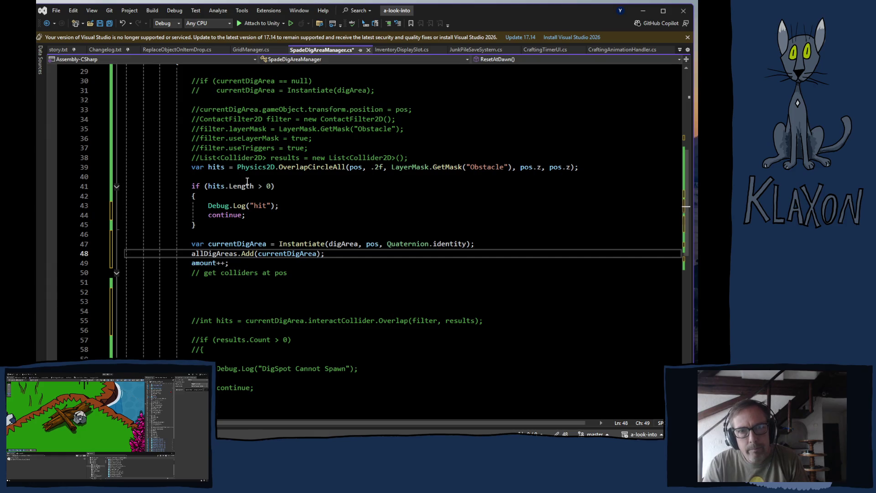
{"action": "key", "text": "ctrl+s"}
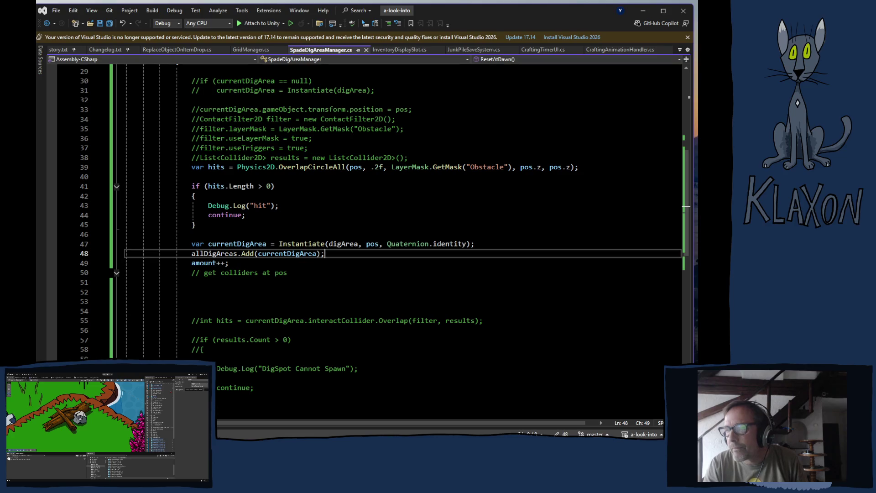
{"action": "key", "text": "alt+Tab"}
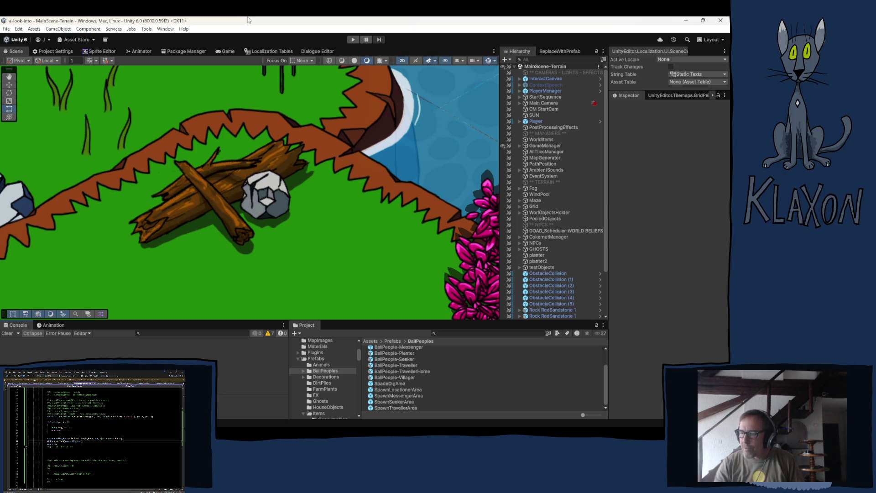
Step: Enter play mode, glance at the Console, and continue past the main menu into the game
{"action": "left_click", "coordinate": [353, 40]}
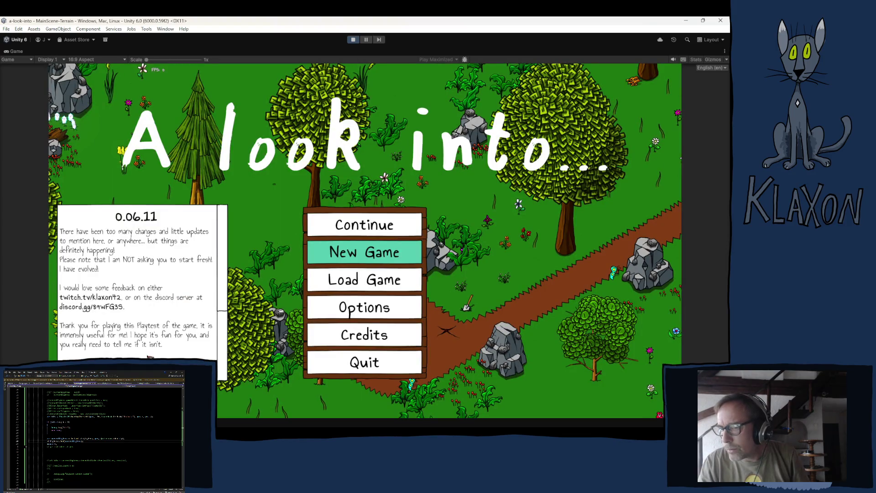
{"action": "key", "text": "ctrl+shift+c"}
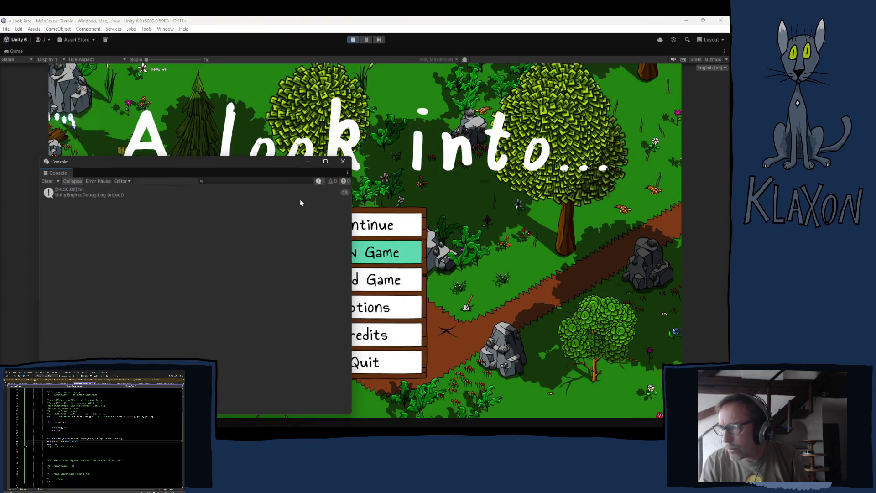
{"action": "left_click", "coordinate": [343, 161]}
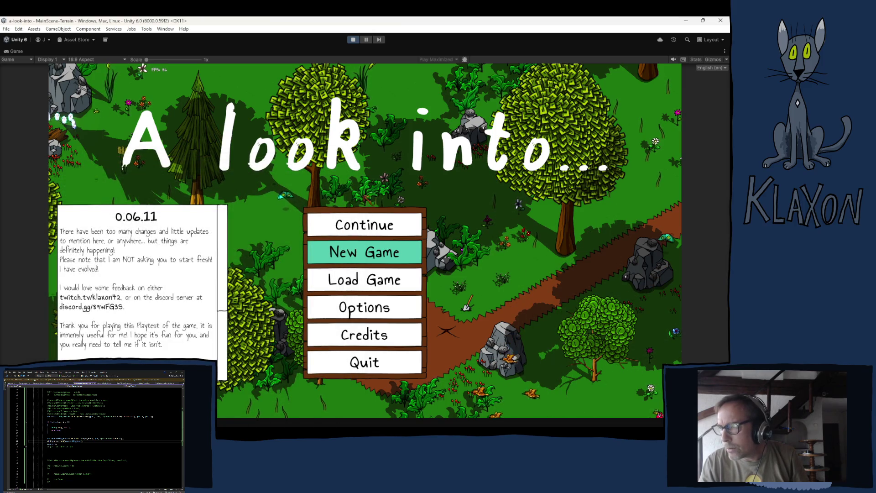
{"action": "left_click", "coordinate": [366, 218]}
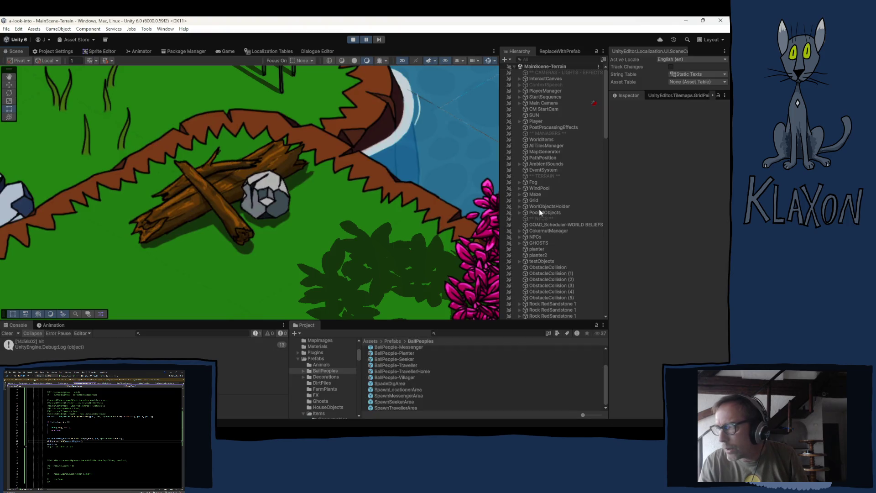
{"action": "scroll", "coordinate": [537, 229], "scroll_direction": "down", "scroll_amount": 15}
{"action": "scroll", "coordinate": [543, 259], "scroll_direction": "down", "scroll_amount": 10}
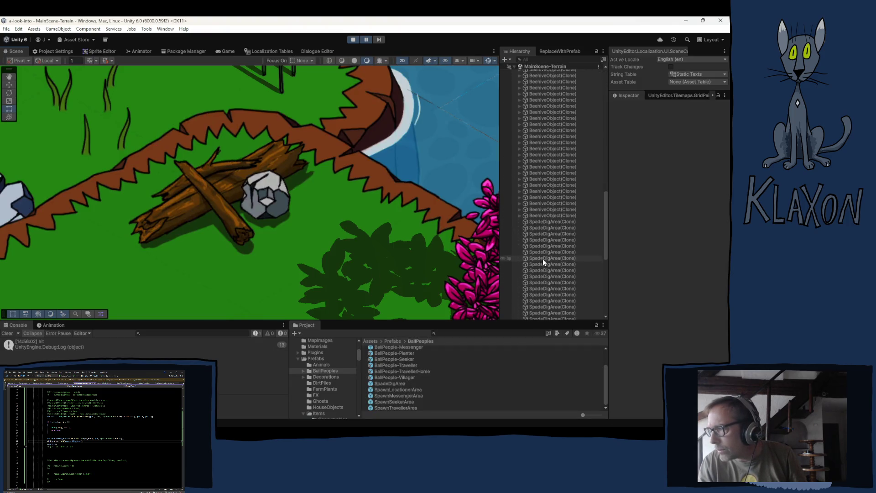
{"action": "left_click", "coordinate": [536, 176]}
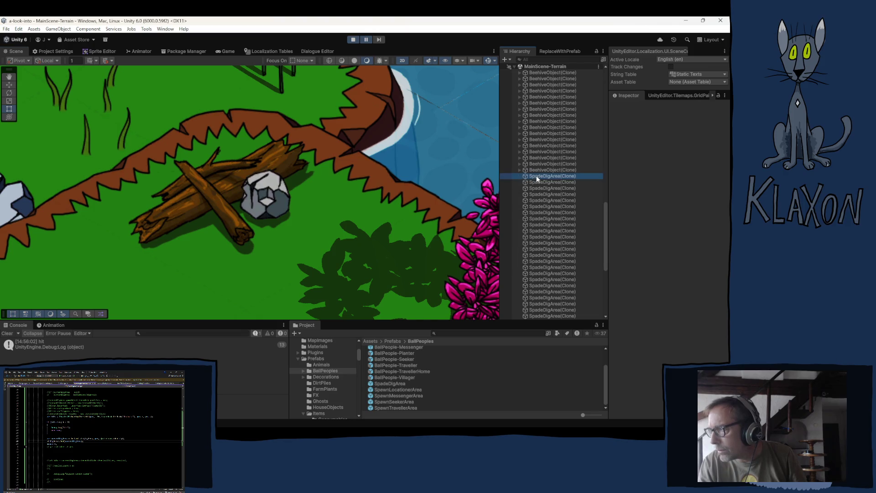
{"action": "double_click", "coordinate": [535, 178]}
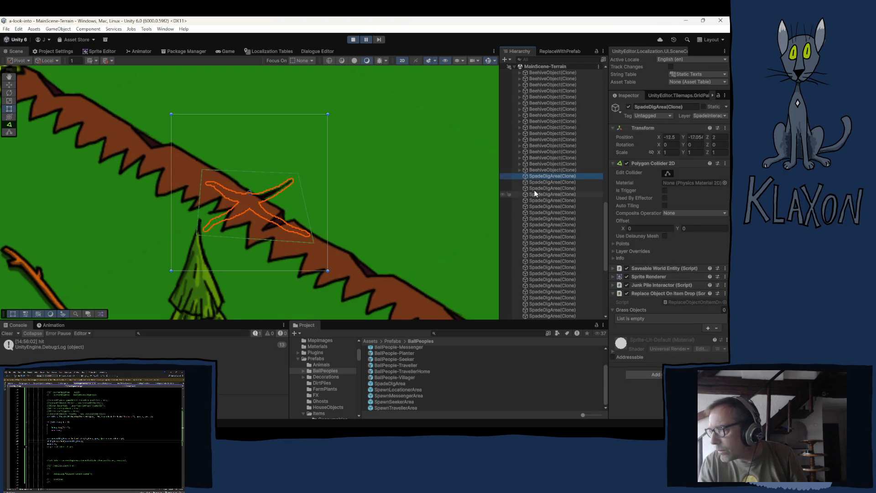
{"action": "double_click", "coordinate": [543, 182]}
{"action": "double_click", "coordinate": [538, 188]}
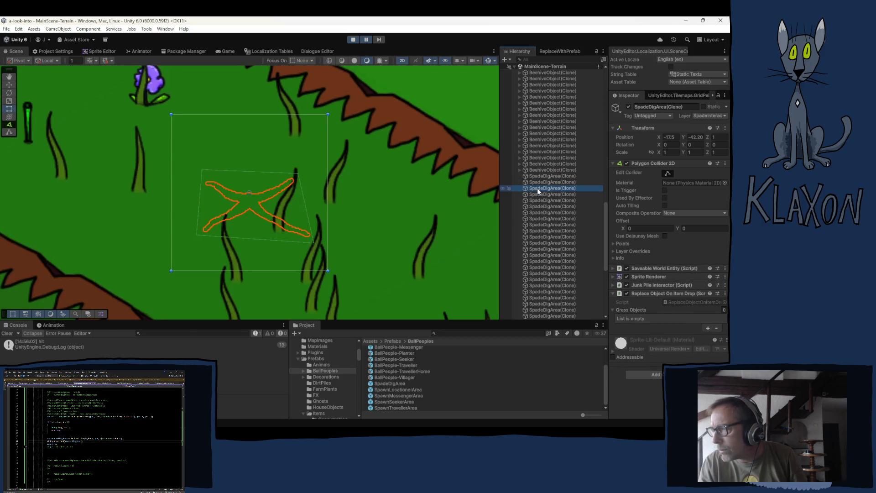
{"action": "double_click", "coordinate": [538, 193]}
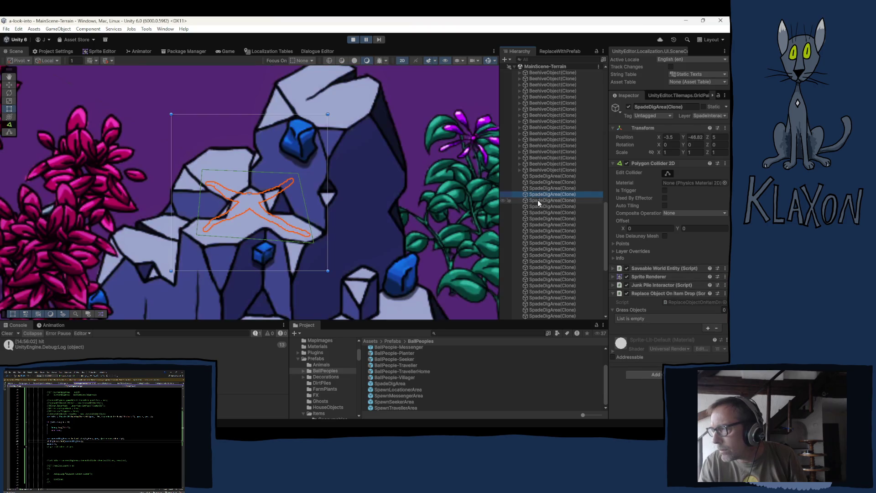
{"action": "double_click", "coordinate": [537, 200]}
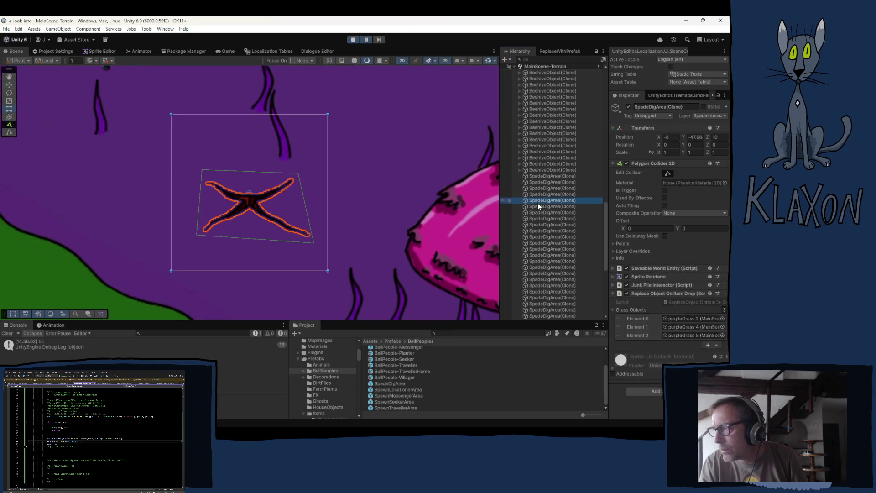
{"action": "double_click", "coordinate": [544, 206]}
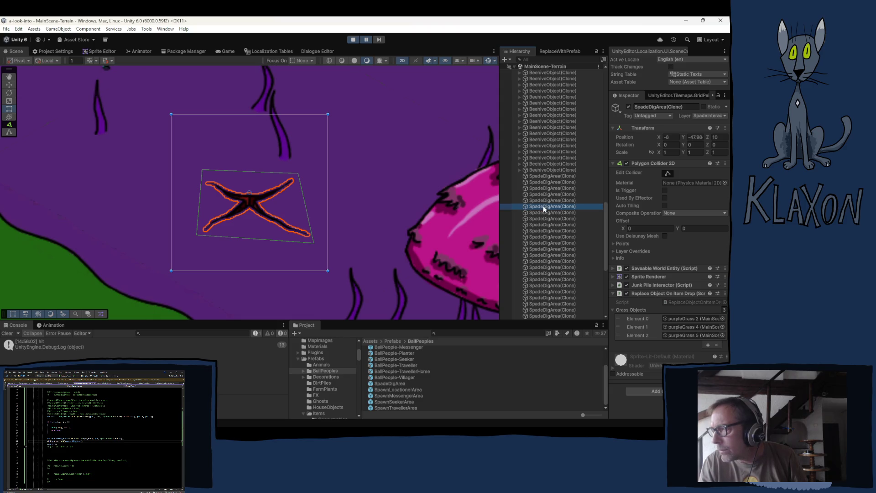
{"action": "left_click", "coordinate": [541, 212]}
{"action": "double_click", "coordinate": [542, 212]}
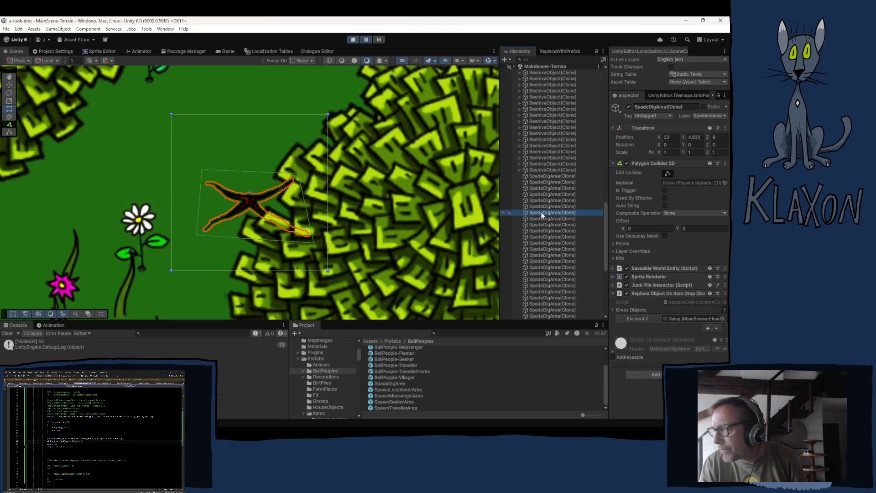
{"action": "double_click", "coordinate": [543, 219]}
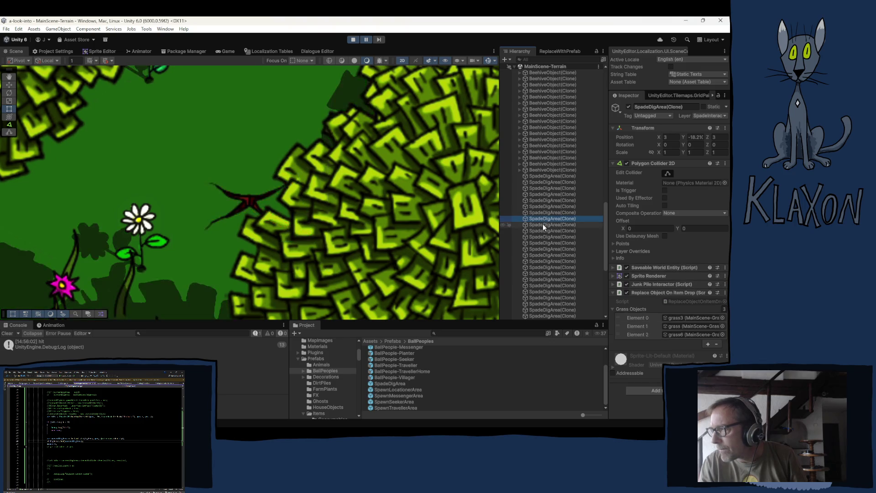
{"action": "double_click", "coordinate": [543, 224]}
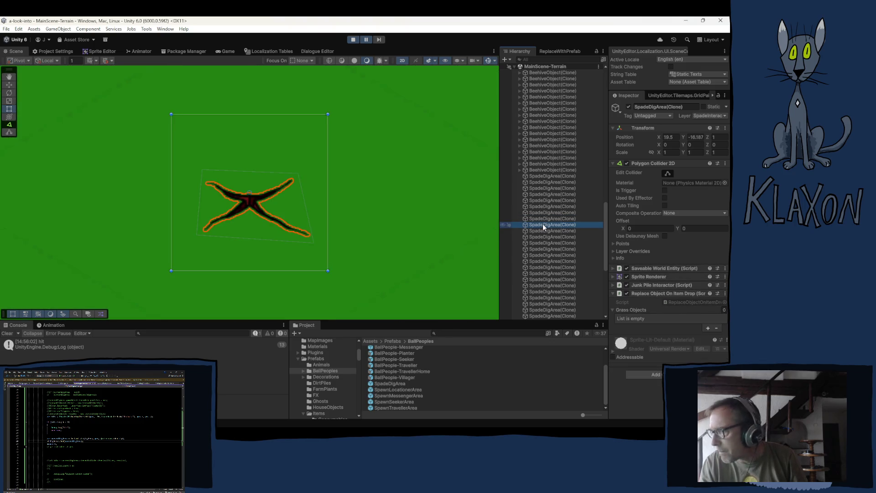
{"action": "double_click", "coordinate": [539, 231]}
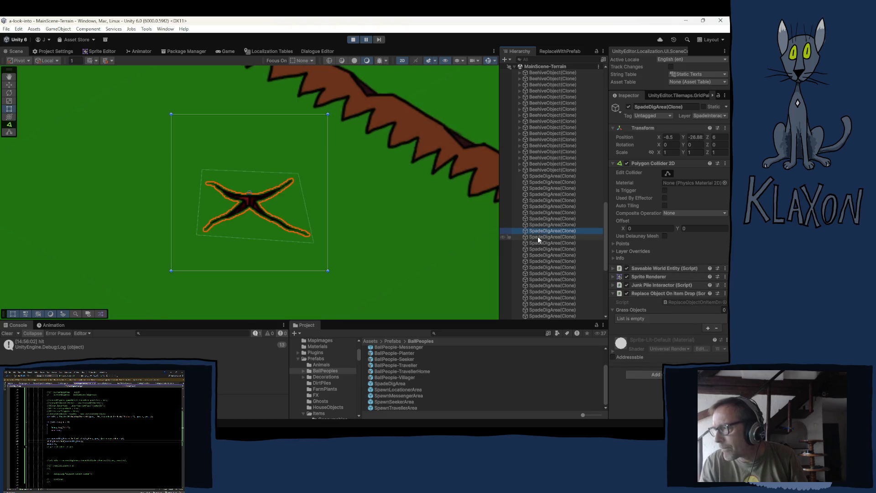
{"action": "double_click", "coordinate": [538, 237]}
{"action": "double_click", "coordinate": [539, 243]}
{"action": "double_click", "coordinate": [539, 249]}
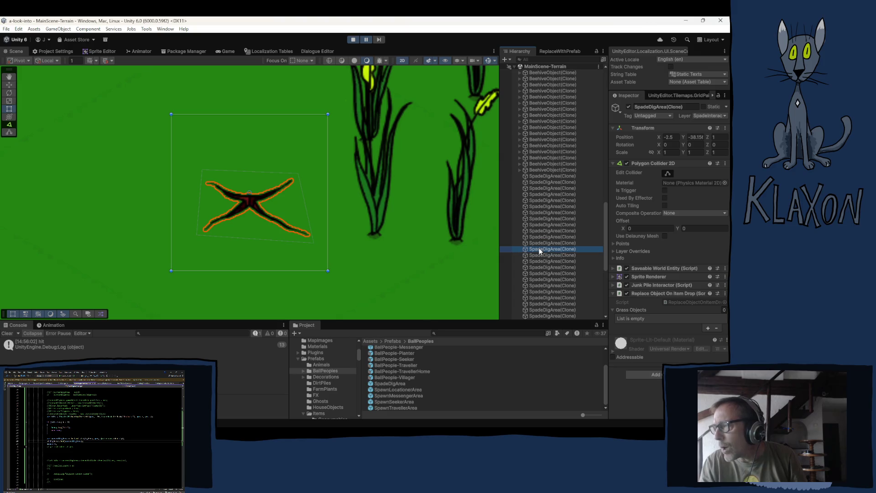
{"action": "double_click", "coordinate": [546, 253]}
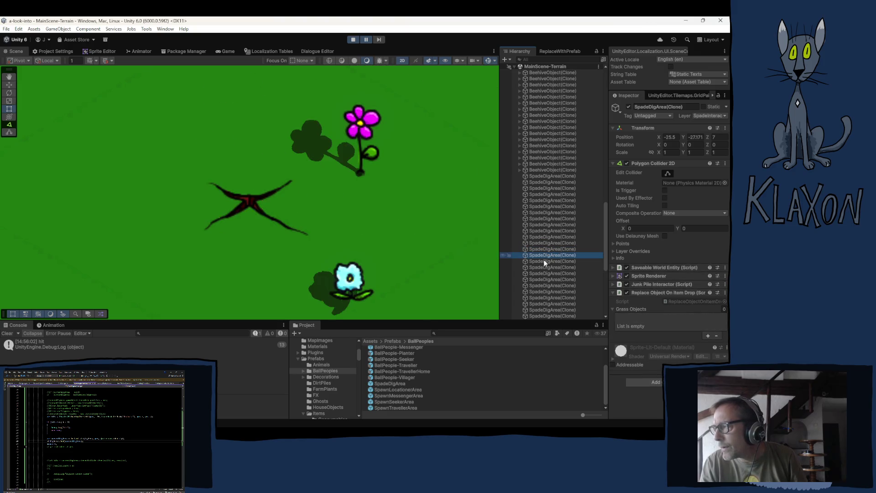
{"action": "double_click", "coordinate": [540, 261]}
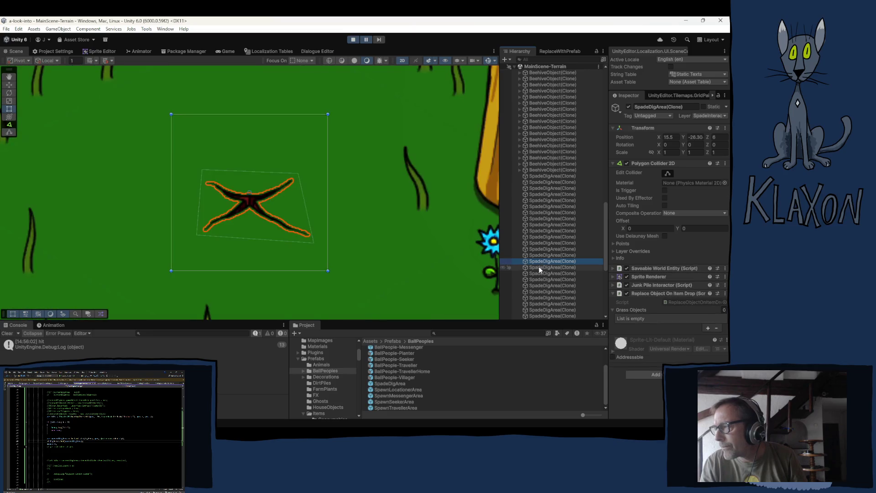
{"action": "double_click", "coordinate": [539, 272]}
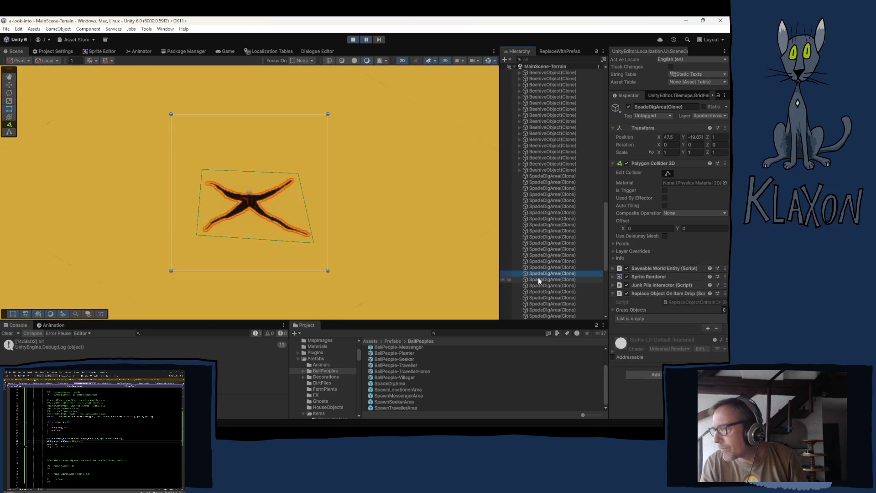
{"action": "double_click", "coordinate": [538, 278]}
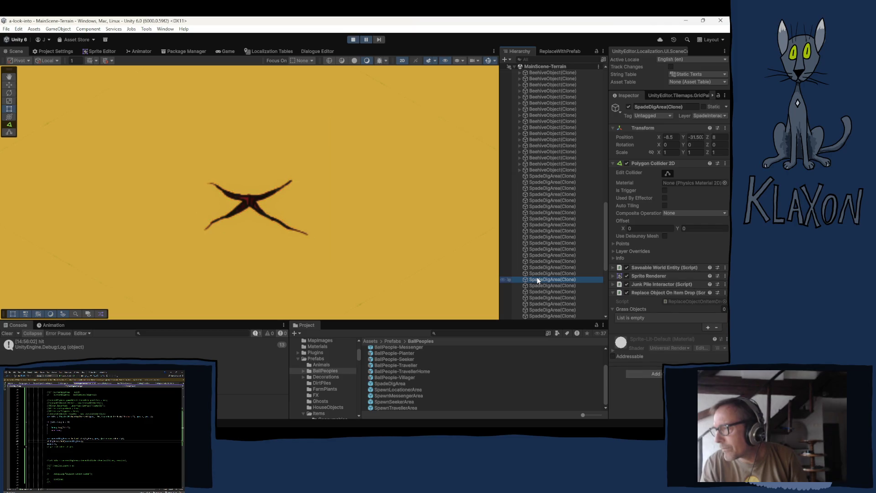
{"action": "double_click", "coordinate": [543, 284]}
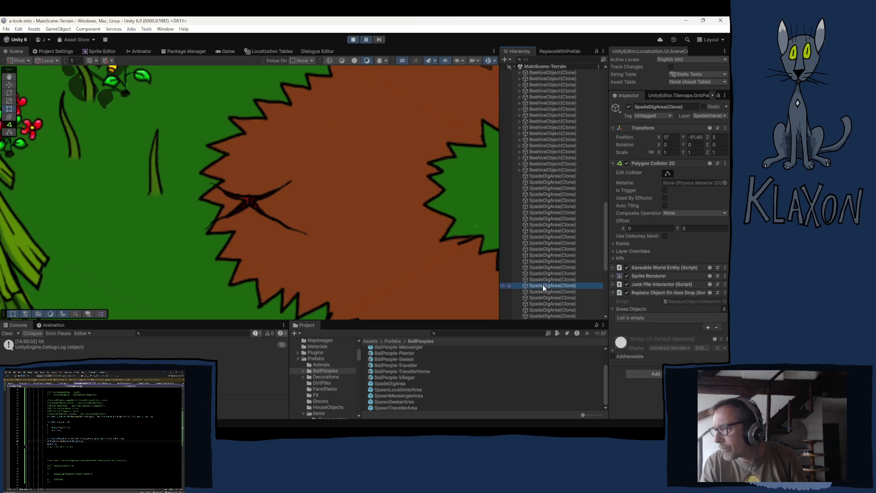
{"action": "double_click", "coordinate": [541, 291]}
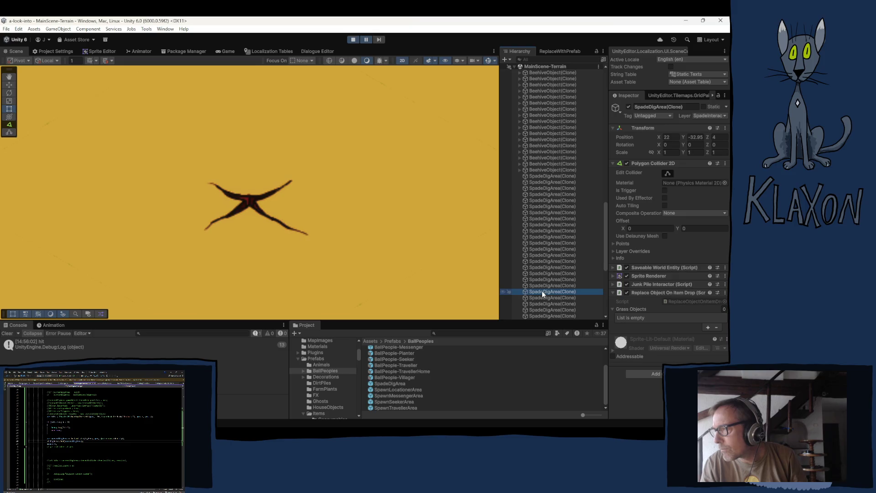
{"action": "double_click", "coordinate": [541, 297]}
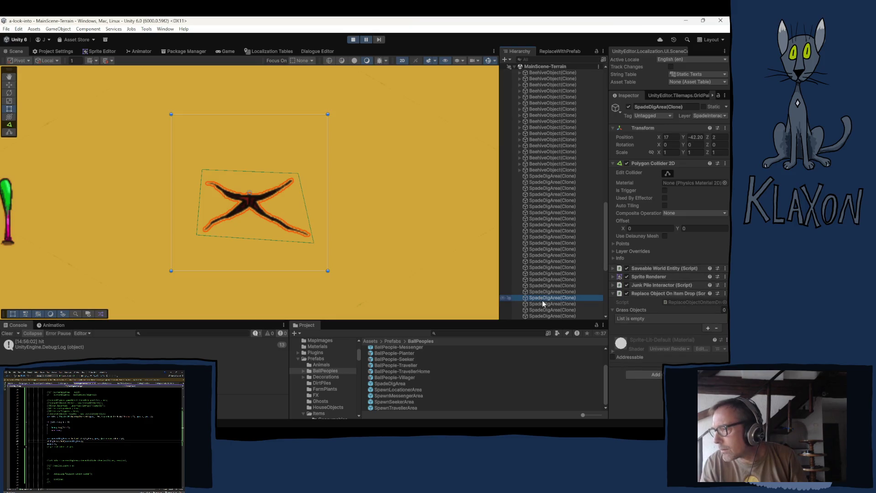
{"action": "double_click", "coordinate": [542, 302]}
{"action": "scroll", "coordinate": [534, 283], "scroll_direction": "down", "scroll_amount": 5}
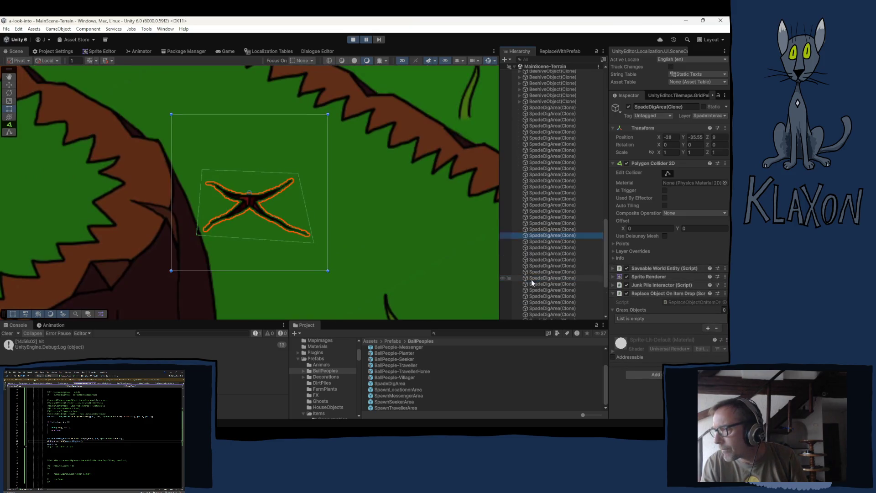
Step: Frame each SpadeDigArea(Clone) from the Hierarchy in turn to see where the dig spots spawned
{"action": "double_click", "coordinate": [539, 219]}
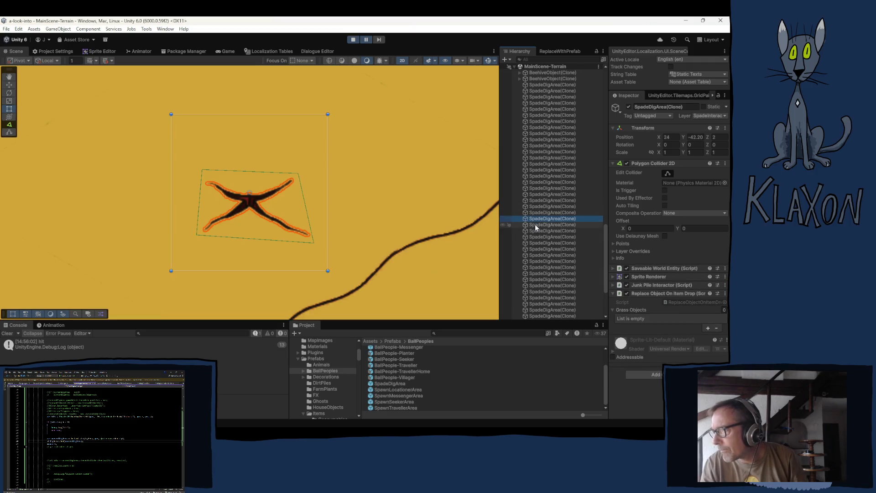
{"action": "double_click", "coordinate": [535, 223]}
{"action": "double_click", "coordinate": [535, 231]}
{"action": "double_click", "coordinate": [536, 237]}
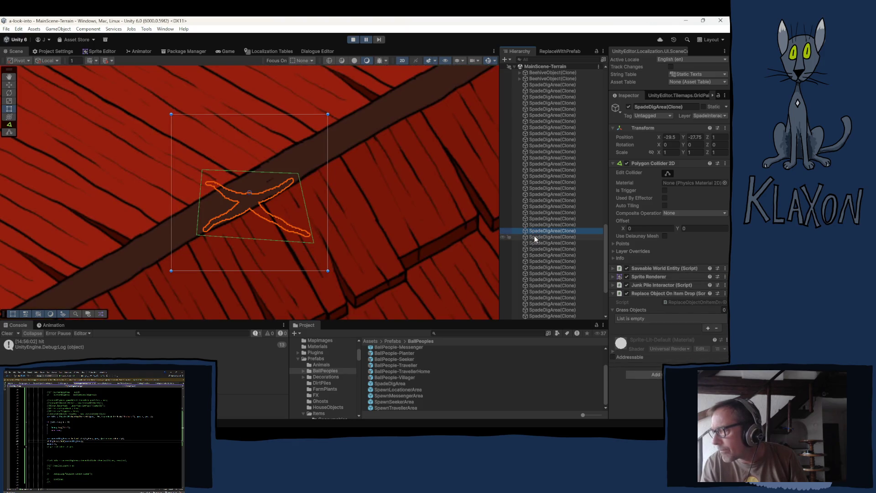
{"action": "double_click", "coordinate": [535, 237]}
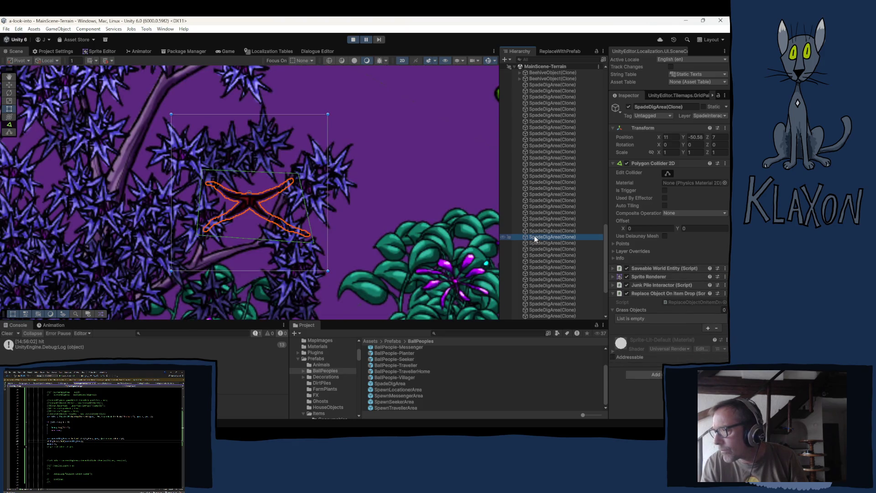
{"action": "double_click", "coordinate": [536, 243]}
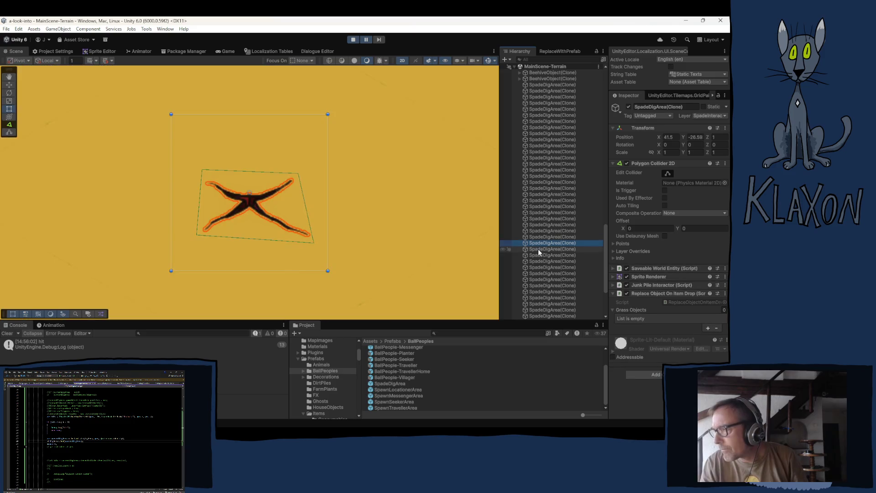
{"action": "double_click", "coordinate": [538, 249]}
{"action": "double_click", "coordinate": [537, 255]}
{"action": "double_click", "coordinate": [537, 256]}
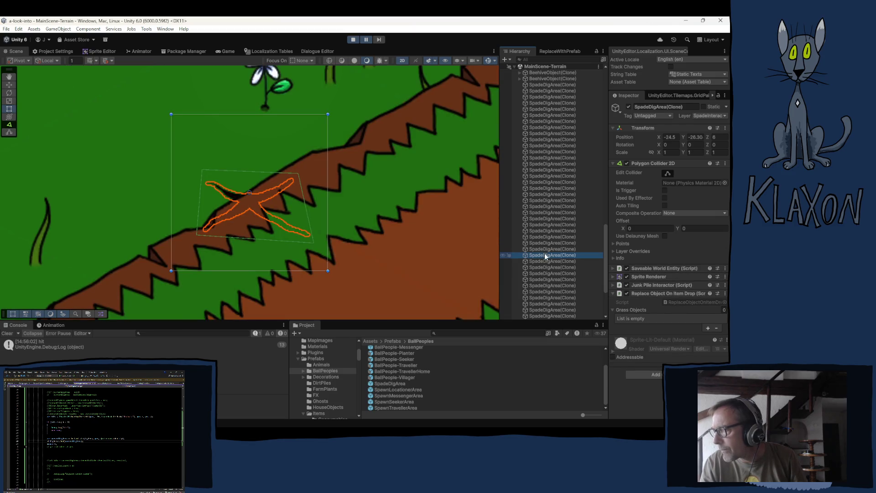
{"action": "double_click", "coordinate": [538, 260]}
{"action": "double_click", "coordinate": [538, 267]}
{"action": "double_click", "coordinate": [538, 273]}
{"action": "double_click", "coordinate": [537, 273]}
{"action": "double_click", "coordinate": [538, 279]}
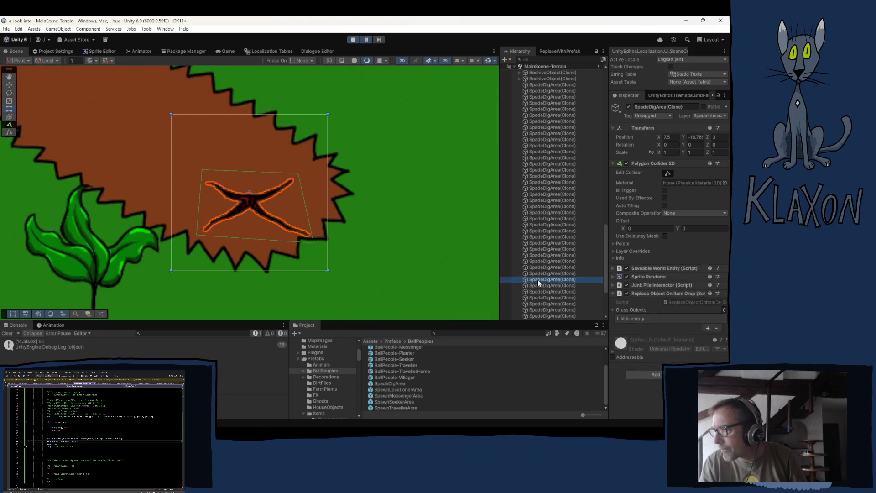
{"action": "double_click", "coordinate": [537, 286]}
{"action": "double_click", "coordinate": [538, 291]}
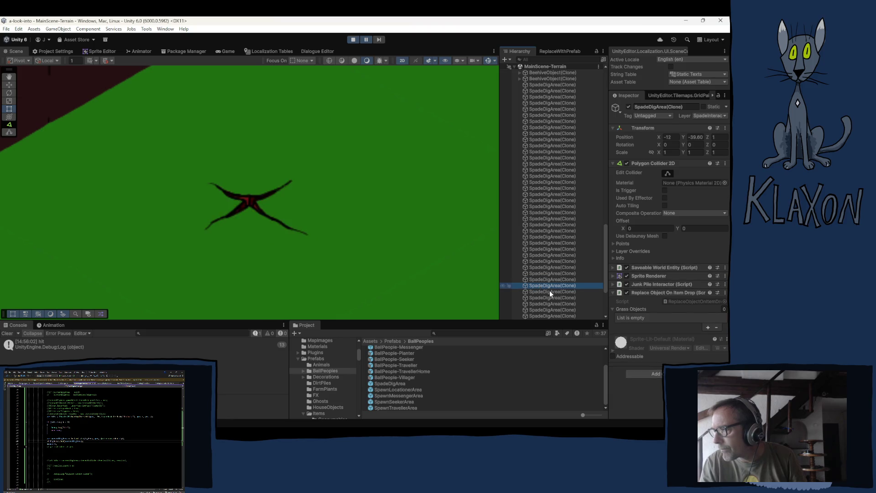
{"action": "scroll", "coordinate": [546, 273], "scroll_direction": "down", "scroll_amount": 4}
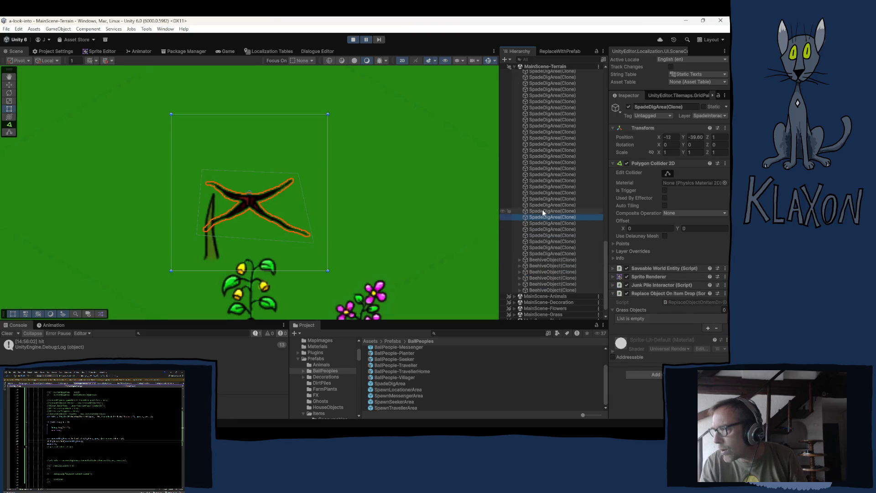
Step: Continue framing the next dig spot clones further down the Hierarchy list
{"action": "left_click", "coordinate": [538, 223]}
{"action": "double_click", "coordinate": [538, 223]}
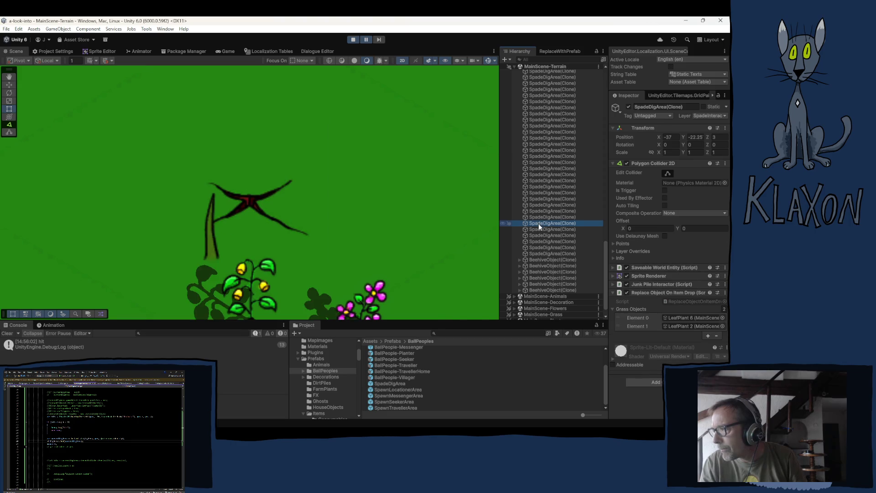
{"action": "double_click", "coordinate": [539, 229]}
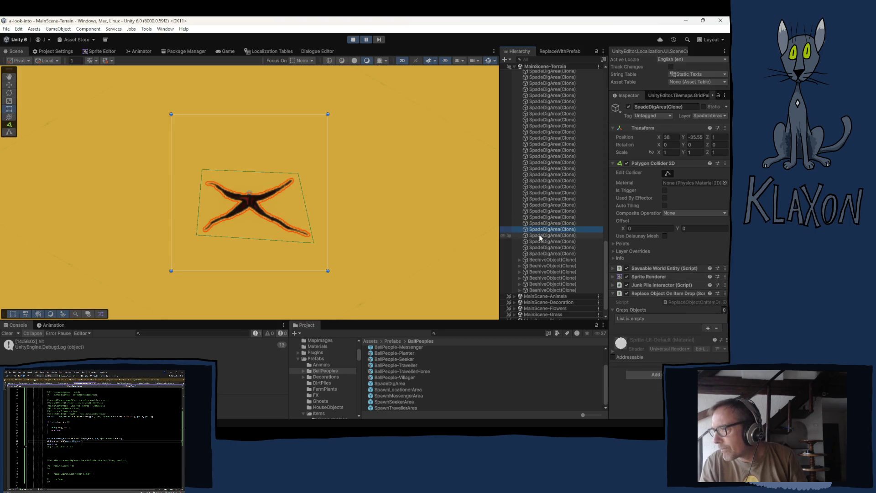
{"action": "left_click", "coordinate": [539, 235]}
{"action": "double_click", "coordinate": [541, 240]}
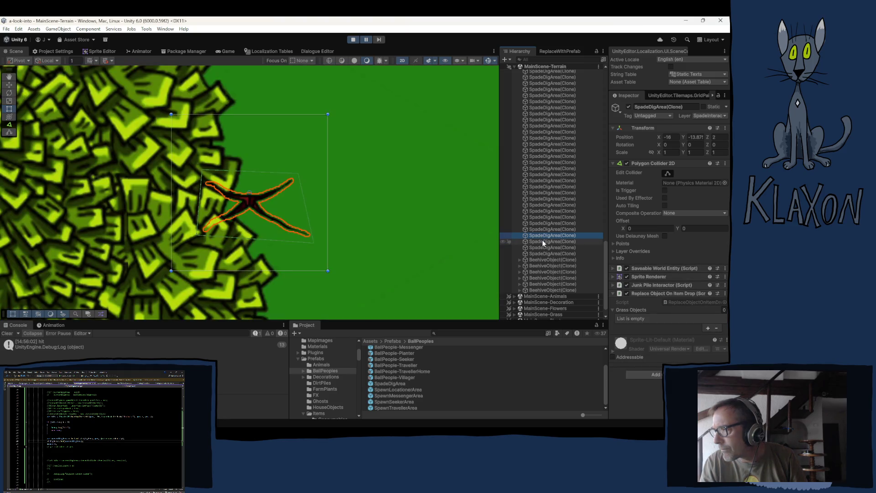
{"action": "double_click", "coordinate": [542, 244]}
{"action": "left_click", "coordinate": [540, 245]}
{"action": "double_click", "coordinate": [543, 253]}
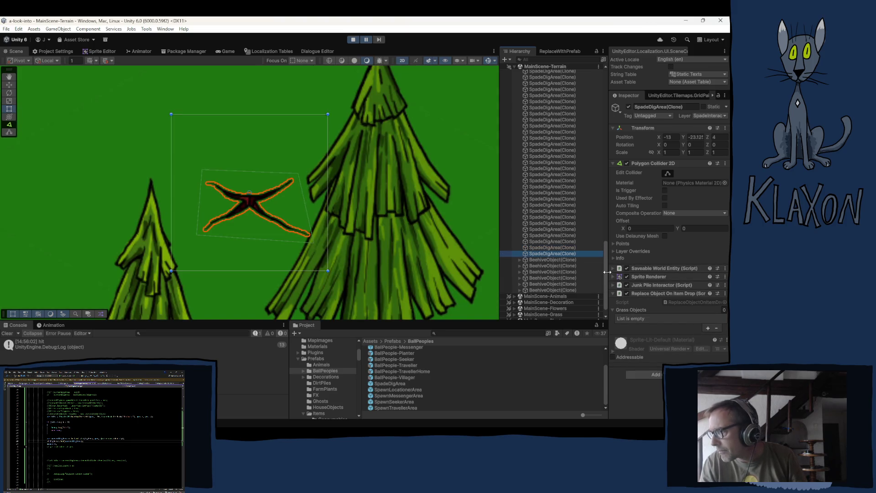
Step: Select the last few spawned dig spots, then briefly start and stop play mode
{"action": "left_click_drag", "start_coordinate": [604, 268], "coordinate": [598, 158]}
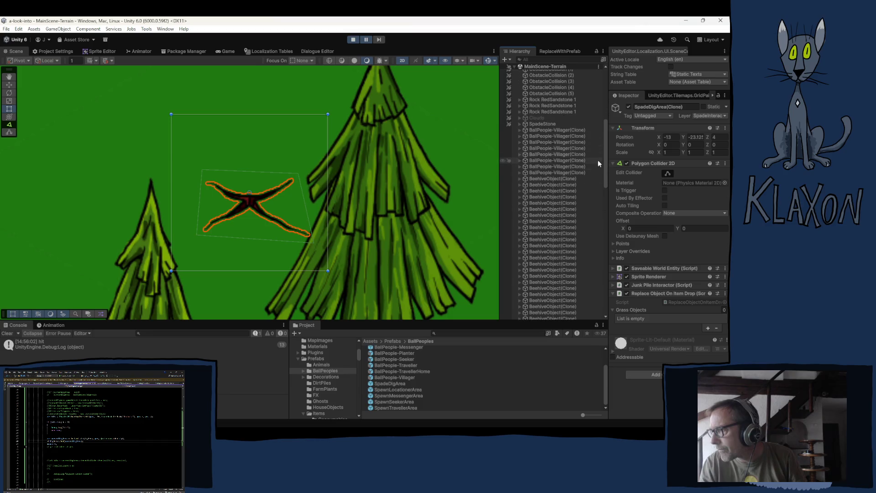
{"action": "scroll", "coordinate": [538, 216], "scroll_direction": "down", "scroll_amount": 10}
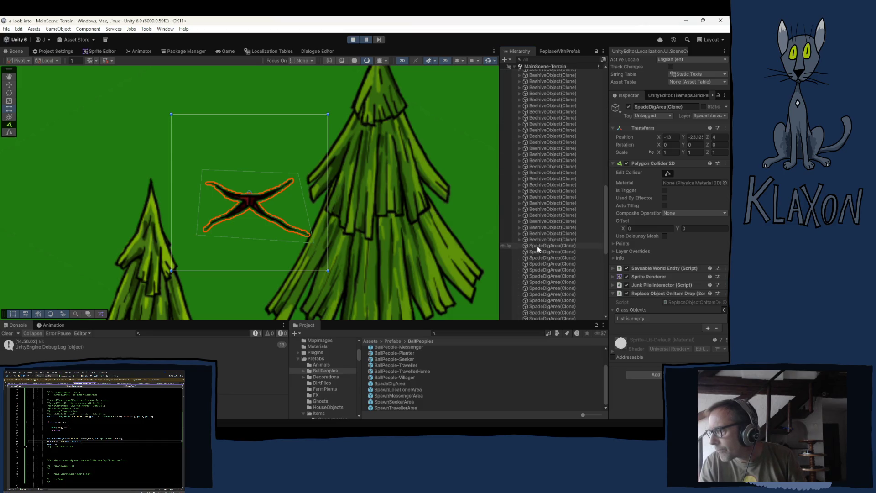
{"action": "left_click", "coordinate": [539, 243]}
{"action": "left_click", "coordinate": [539, 251]}
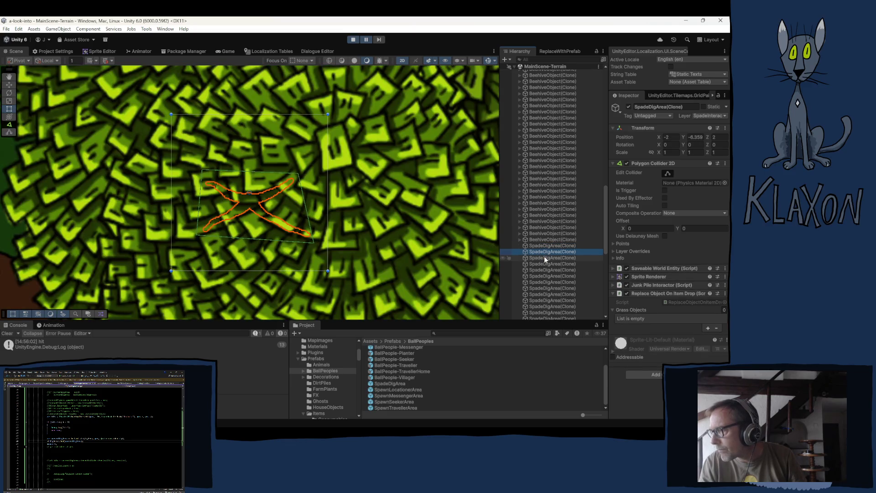
{"action": "left_click", "coordinate": [546, 258]}
{"action": "left_click", "coordinate": [547, 264]}
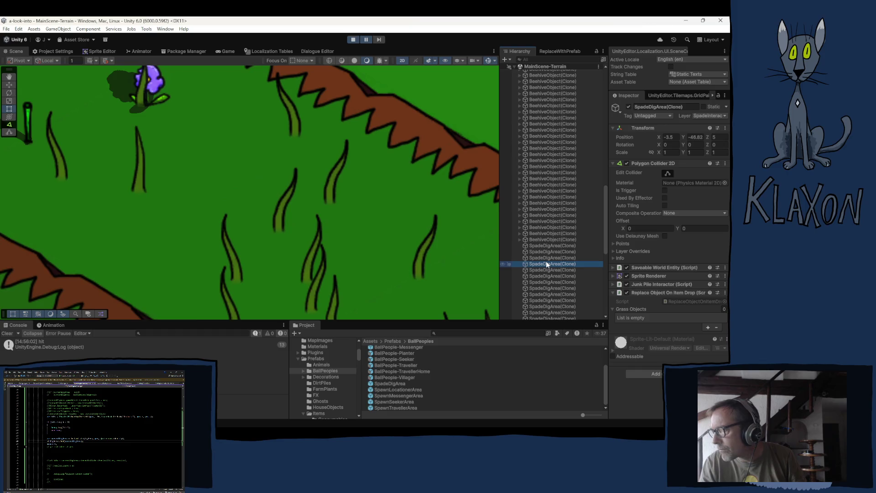
{"action": "left_click", "coordinate": [546, 268]}
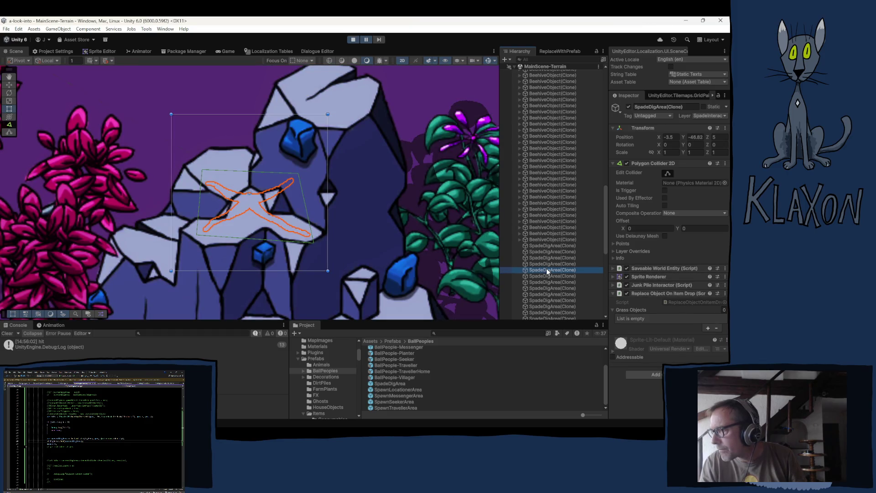
{"action": "left_click", "coordinate": [546, 275]}
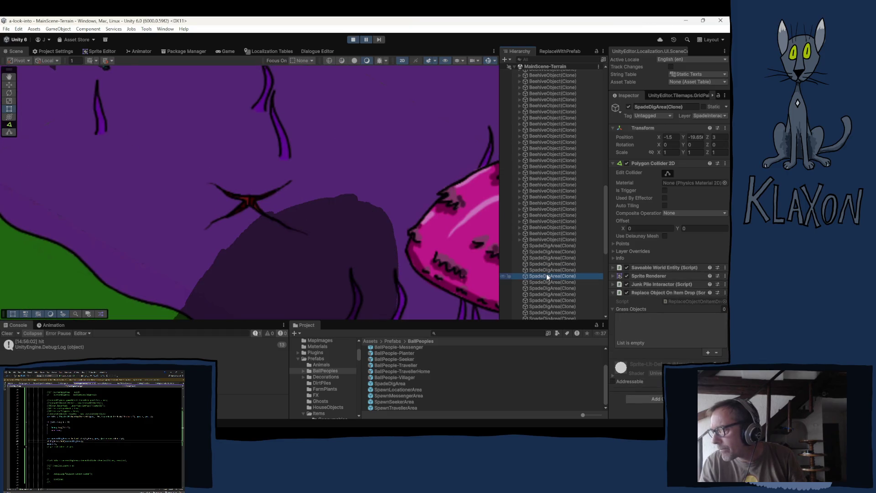
{"action": "left_click", "coordinate": [353, 40]}
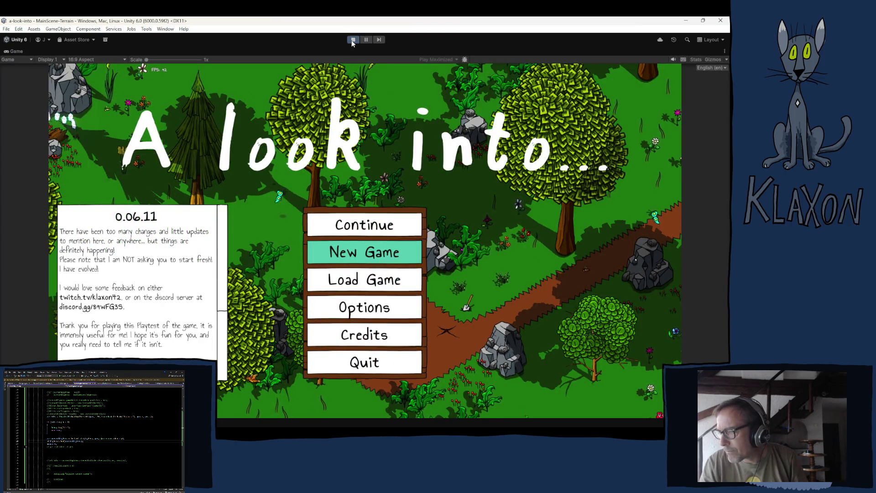
{"action": "left_click", "coordinate": [352, 41]}
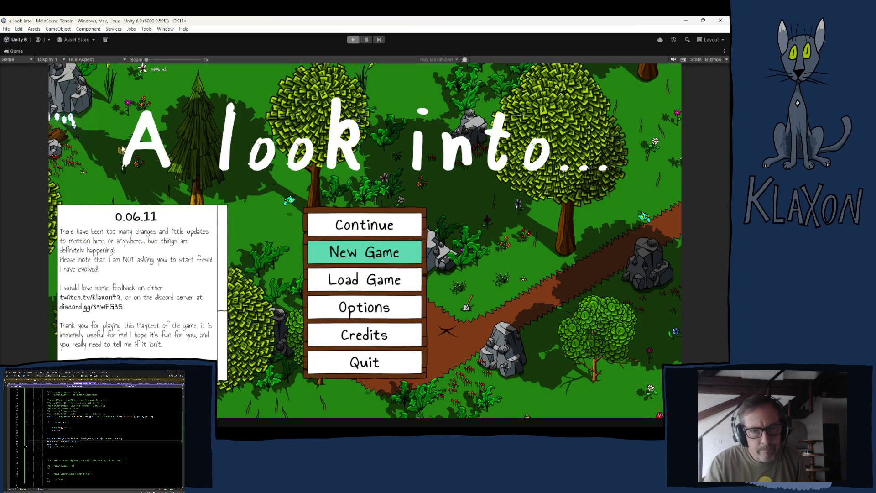
Step: Remove the "hit" debug log so the obstacle check just continues, and save
{"action": "key", "text": "alt+Tab"}
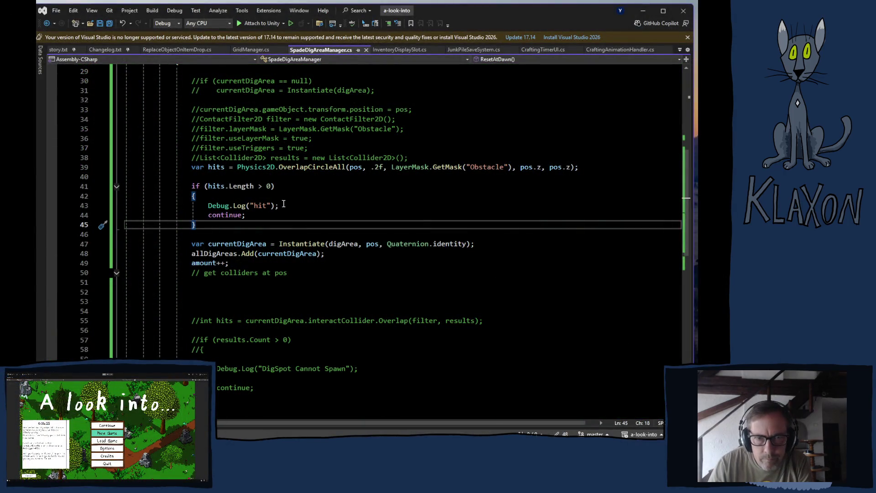
{"action": "key", "text": "BackSpace"}
{"action": "left_click_drag", "start_coordinate": [242, 215], "coordinate": [192, 196]}
{"action": "key", "text": "Delete"}
{"action": "key", "text": "Tab"}
{"action": "key", "text": "ctrl+s"}
Step: Delete the commented-out JunkPileInteractor line and old commented code, save, and return to Unity
{"action": "scroll", "coordinate": [295, 239], "scroll_direction": "up", "scroll_amount": 1}
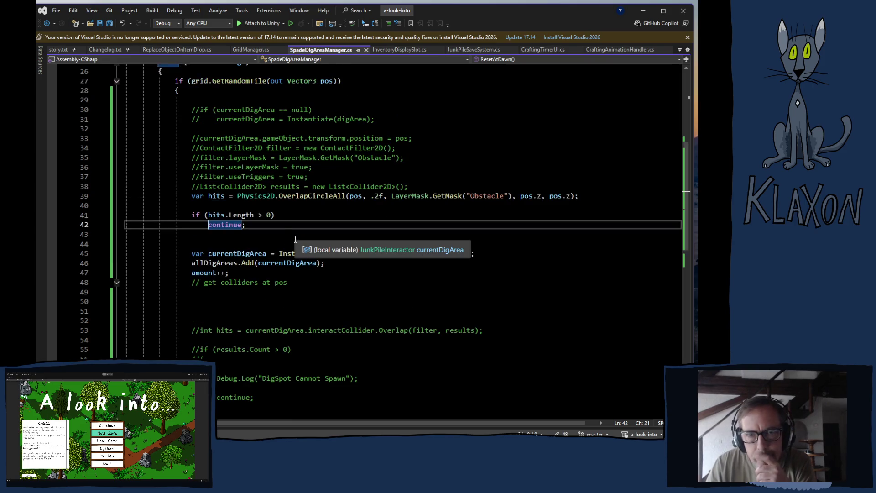
{"action": "scroll", "coordinate": [299, 240], "scroll_direction": "up", "scroll_amount": 1}
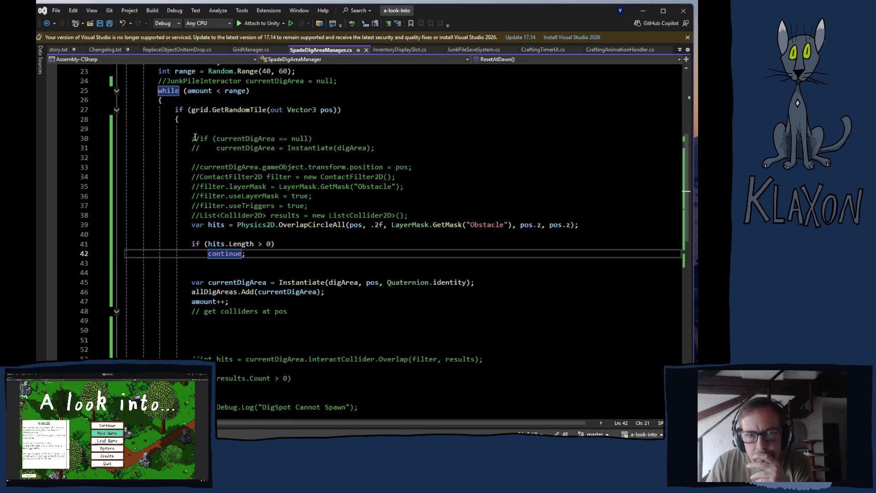
{"action": "left_click_drag", "start_coordinate": [160, 82], "coordinate": [335, 83]}
{"action": "key", "text": "Delete"}
{"action": "mouse_move", "coordinate": [191, 138]}
{"action": "left_mouse_down"}
{"action": "mouse_move", "coordinate": [447, 200]}
{"action": "mouse_move", "coordinate": [432, 216]}
{"action": "left_mouse_up"}
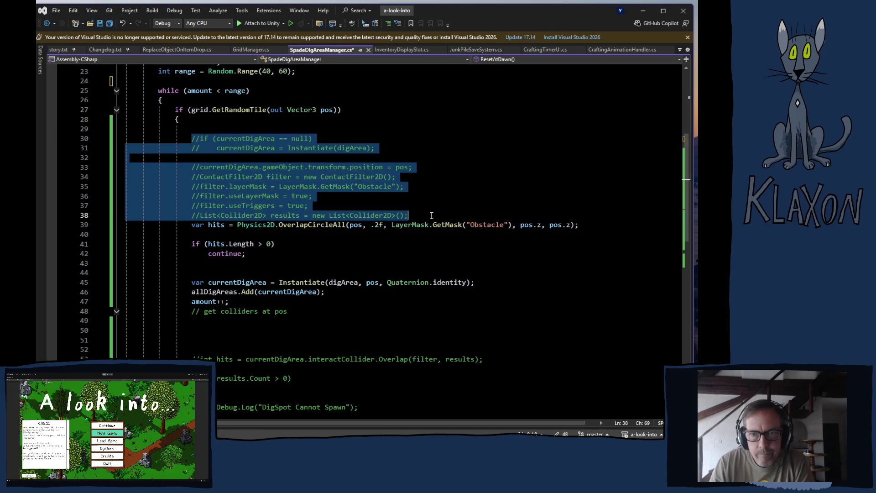
{"action": "key", "text": "Delete"}
{"action": "scroll", "coordinate": [198, 245], "scroll_direction": "down", "scroll_amount": 3}
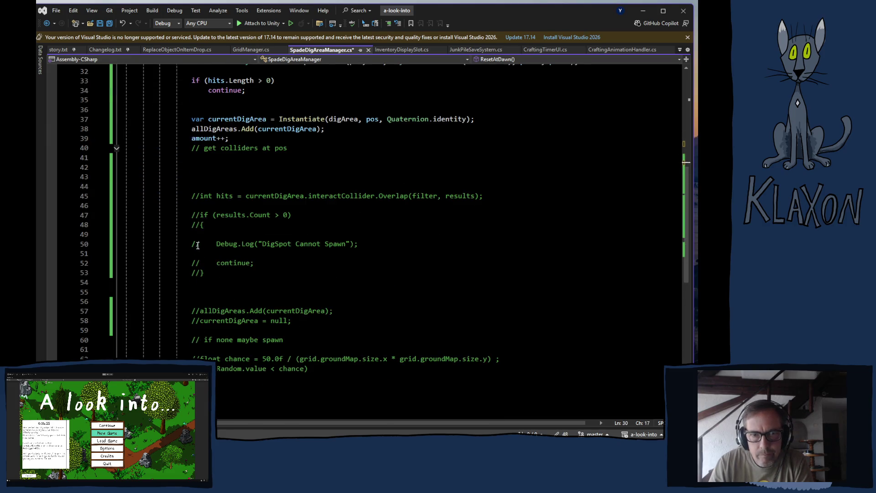
{"action": "mouse_move", "coordinate": [191, 151]}
{"action": "left_mouse_down"}
{"action": "mouse_move", "coordinate": [230, 186]}
{"action": "mouse_move", "coordinate": [386, 376]}
{"action": "left_mouse_up"}
{"action": "key", "text": "Delete"}
{"action": "scroll", "coordinate": [226, 254], "scroll_direction": "up", "scroll_amount": 7}
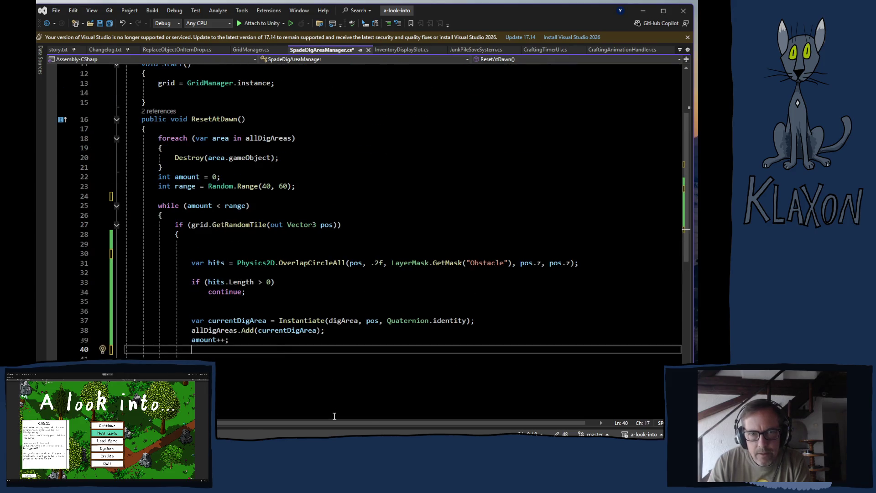
{"action": "key", "text": "ctrl+s"}
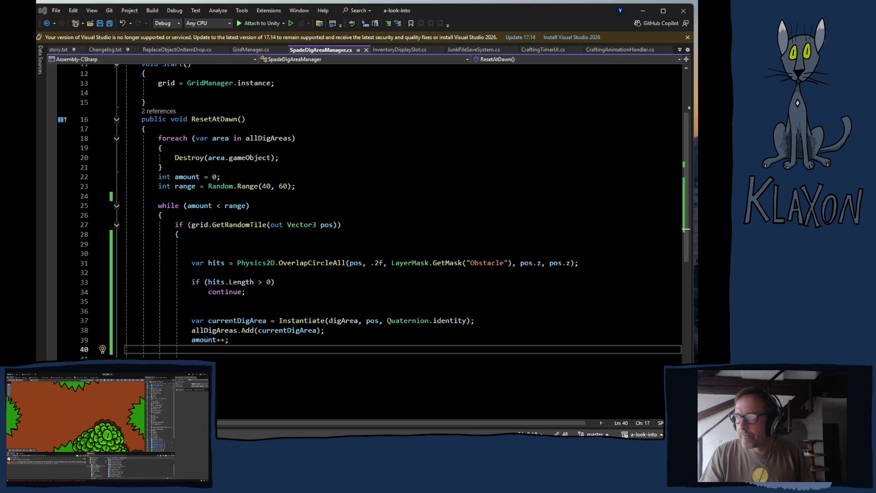
{"action": "key", "text": "alt+Tab"}
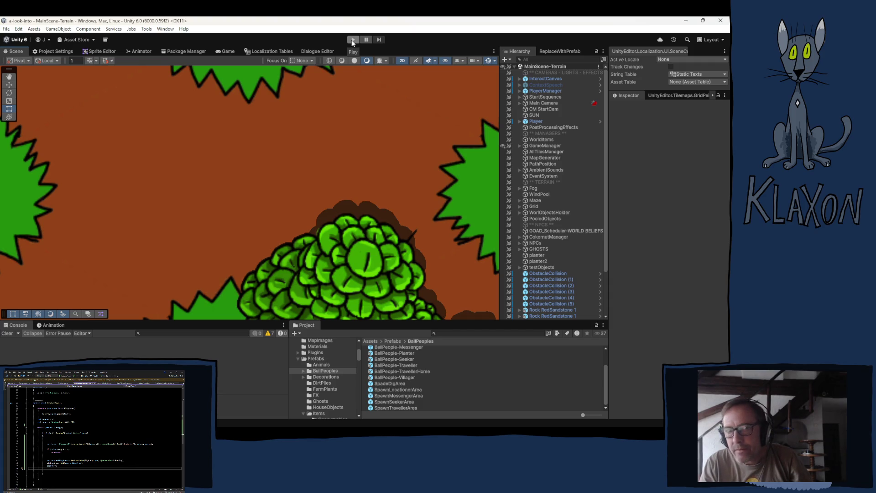
Step: Start play mode and continue from the saved game into the campfire clearing
{"action": "left_click", "coordinate": [352, 40]}
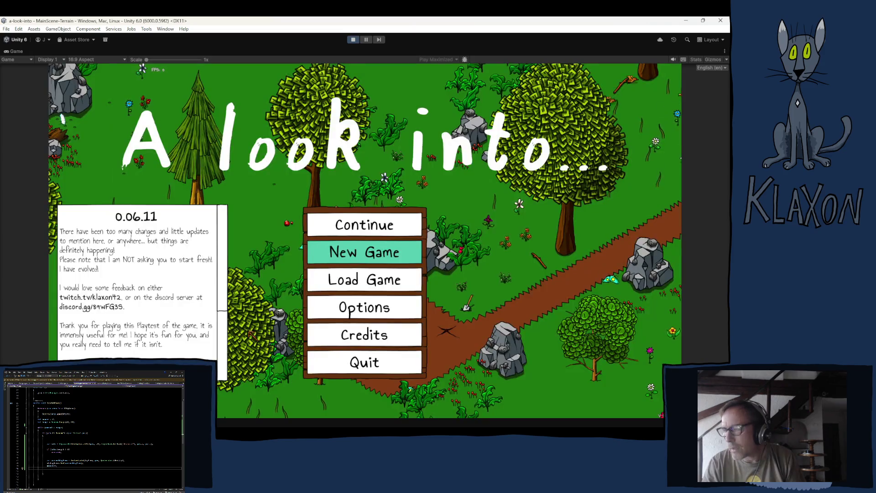
{"action": "left_click", "coordinate": [350, 229]}
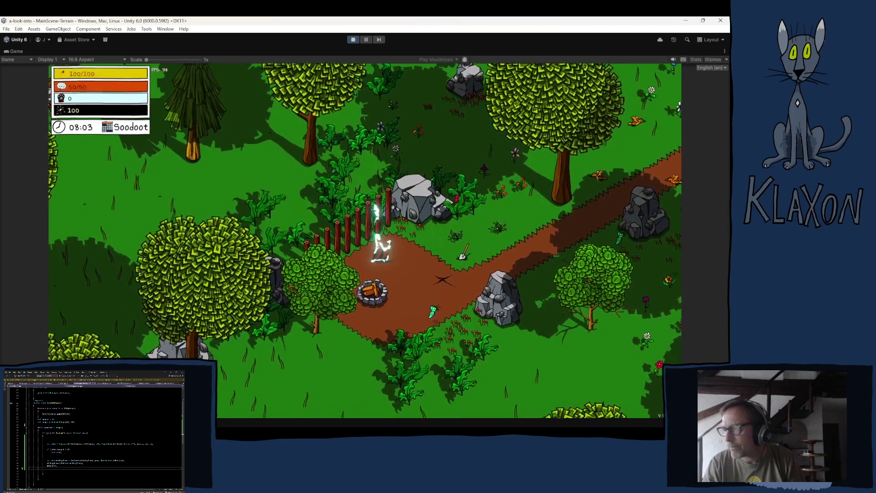
Step: Walk the character to the Stone Spade and pick it up
{"action": "key", "text": "d"}
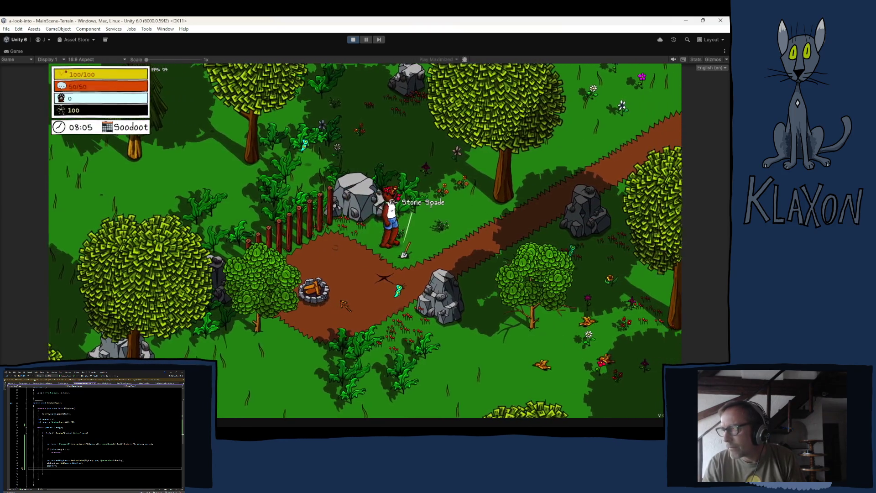
{"action": "key", "text": "w"}
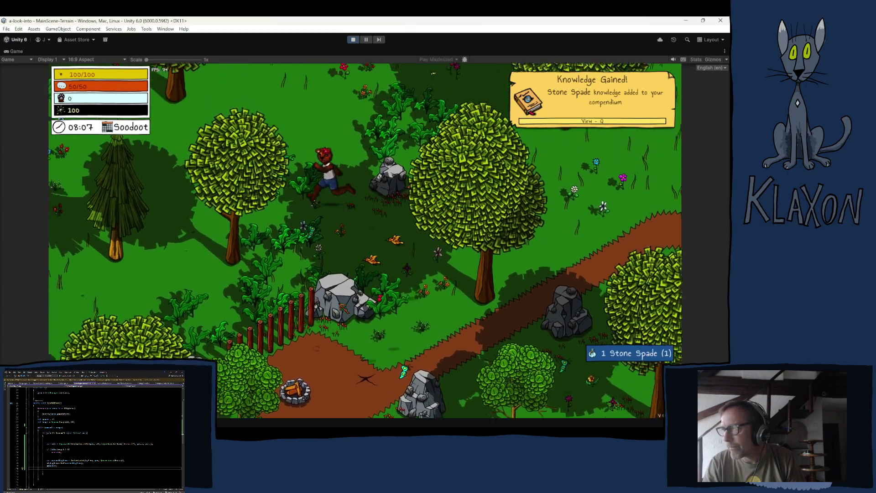
{"action": "key", "text": "w"}
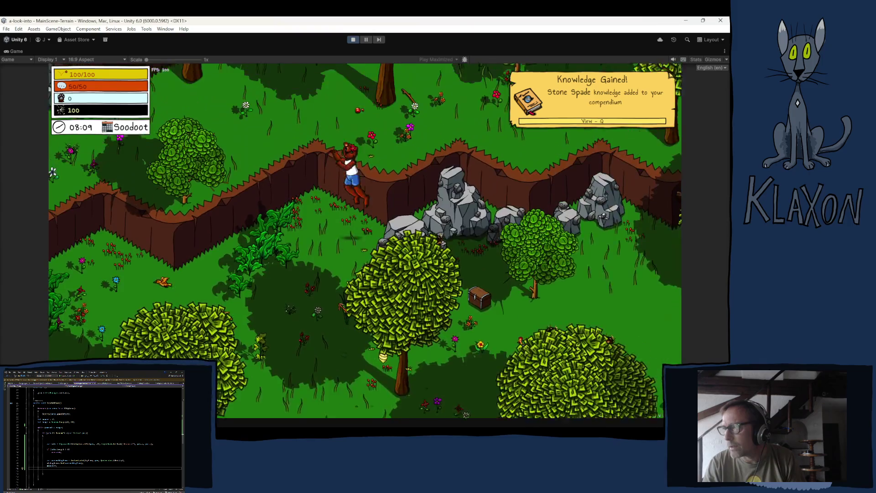
{"action": "key", "text": "w"}
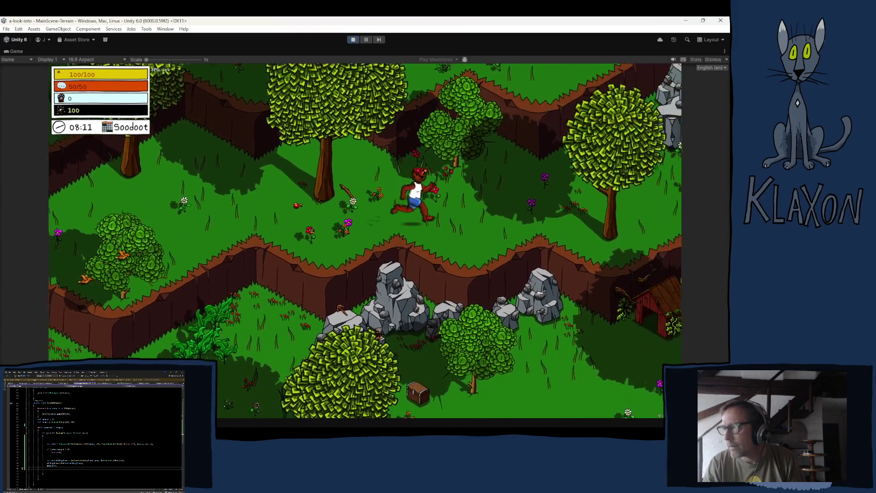
{"action": "key", "text": "d"}
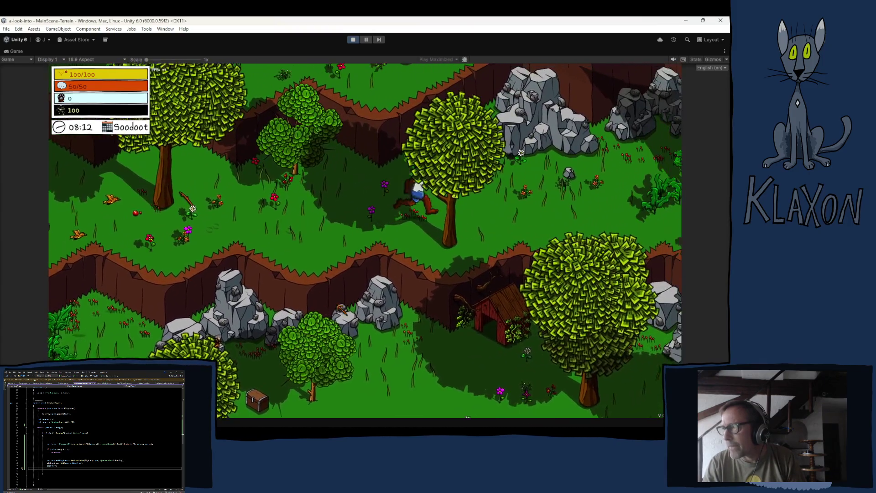
{"action": "key", "text": "d"}
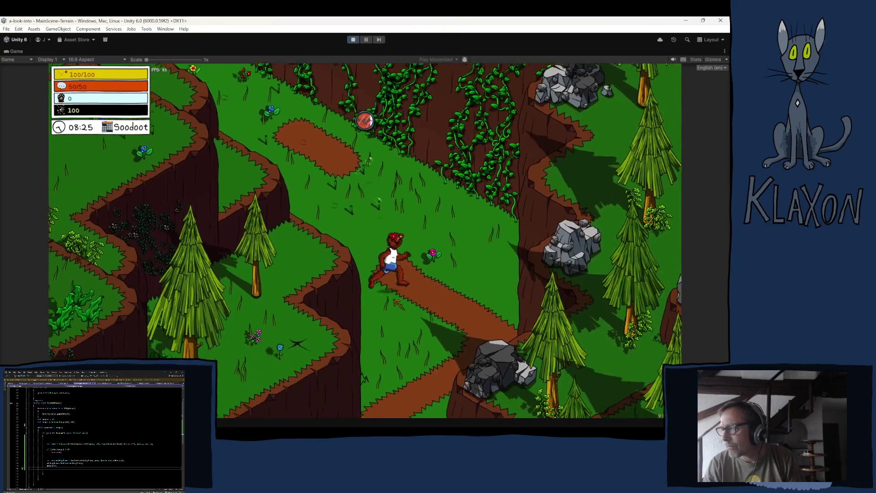
Step: Walk up the dirt path past the Lost & Found bridge, then down the slope to a dig spot
{"action": "key", "text": "w"}
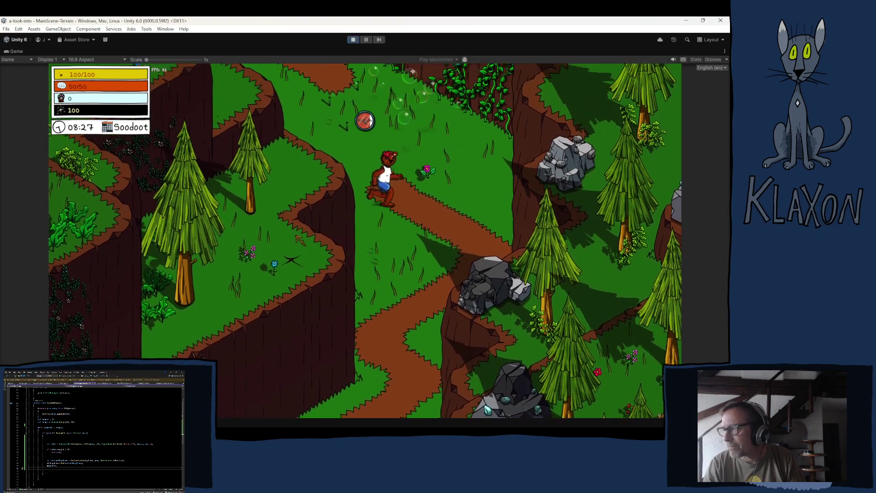
{"action": "key", "text": "w"}
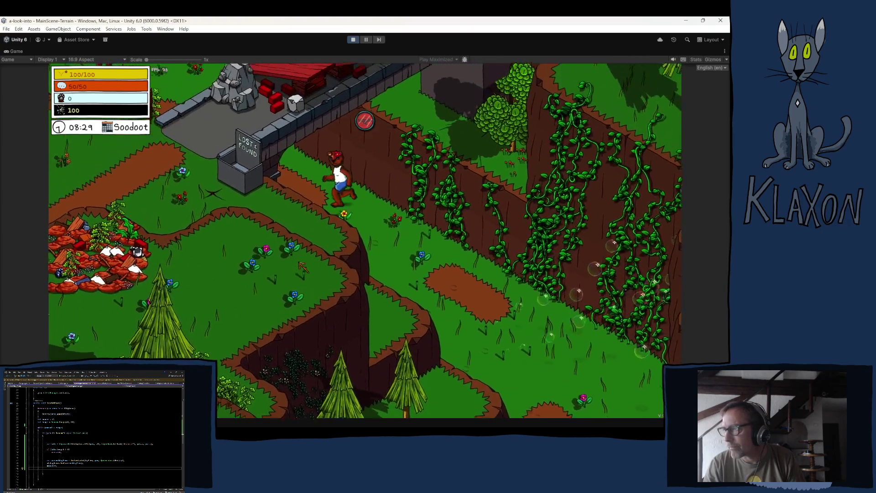
{"action": "key", "text": "w"}
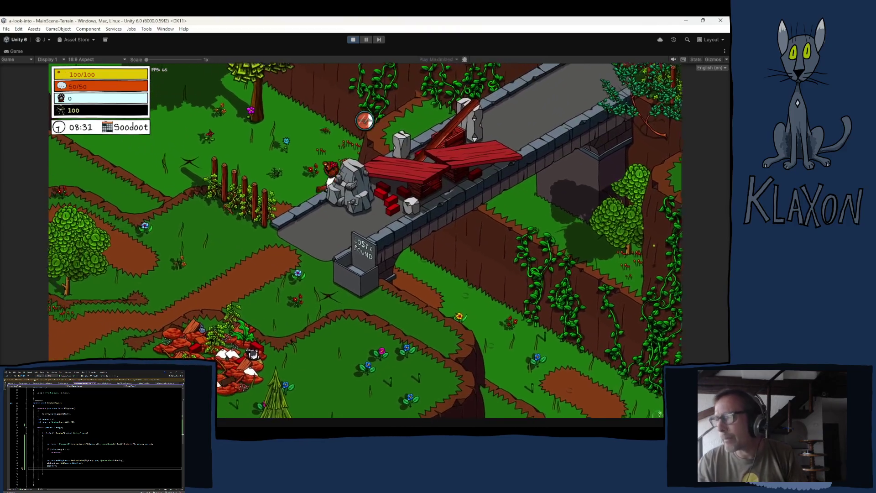
{"action": "key", "text": "w"}
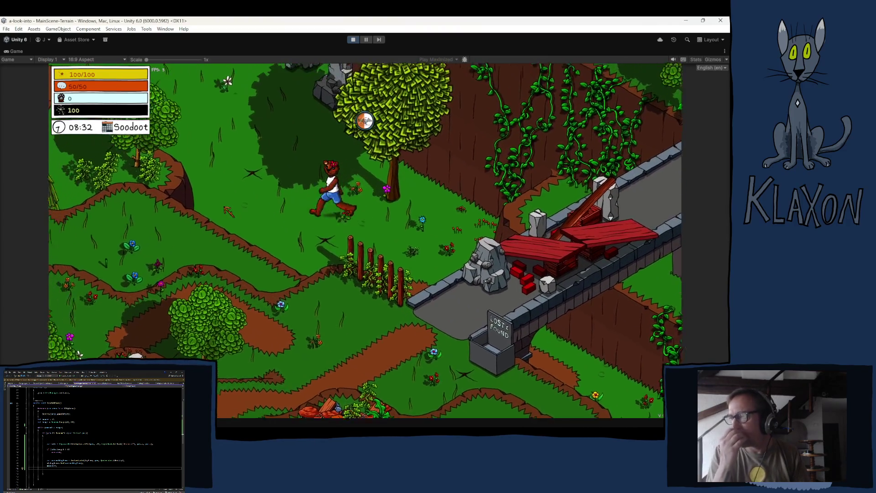
{"action": "key", "text": "w"}
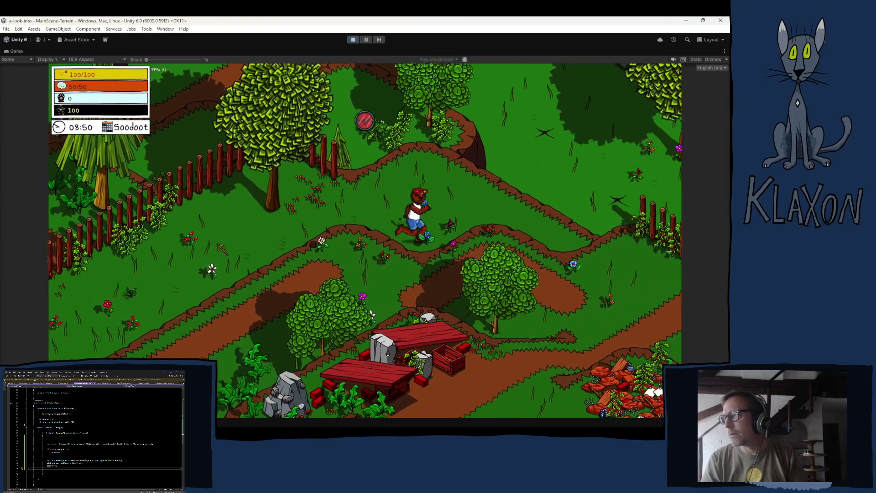
{"action": "key", "text": "d"}
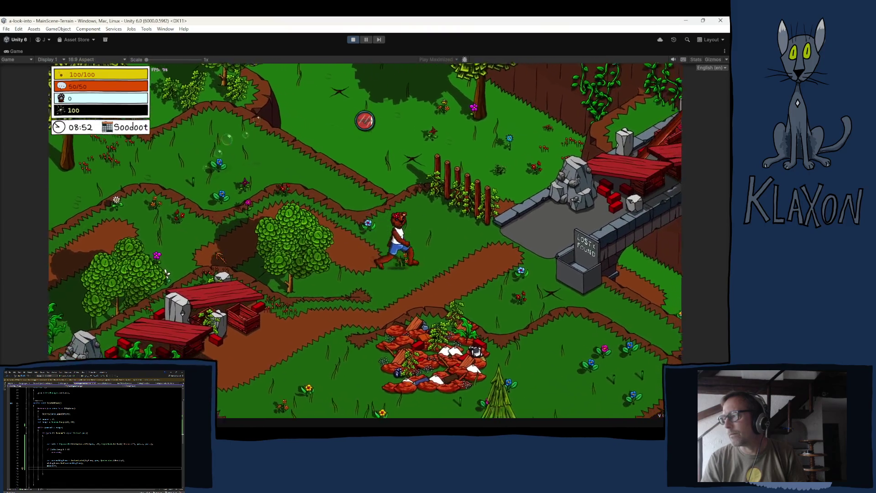
{"action": "key", "text": "d"}
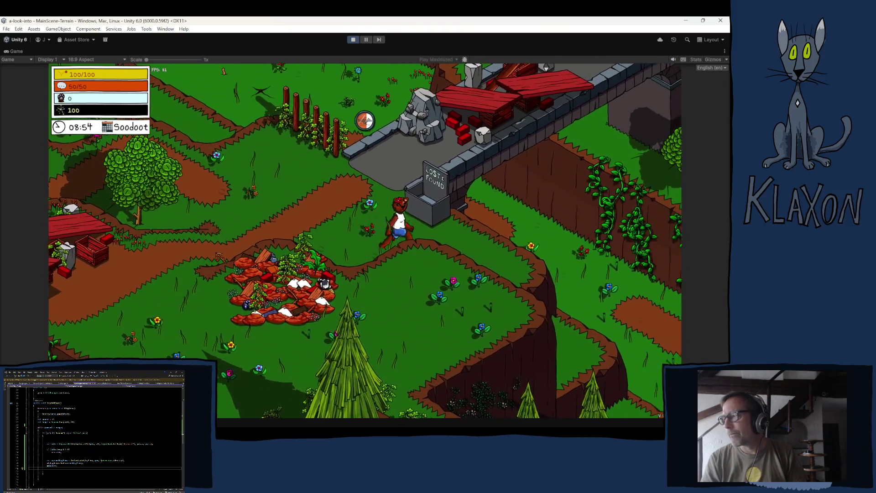
{"action": "key", "text": "d"}
{"action": "key", "text": "d"}
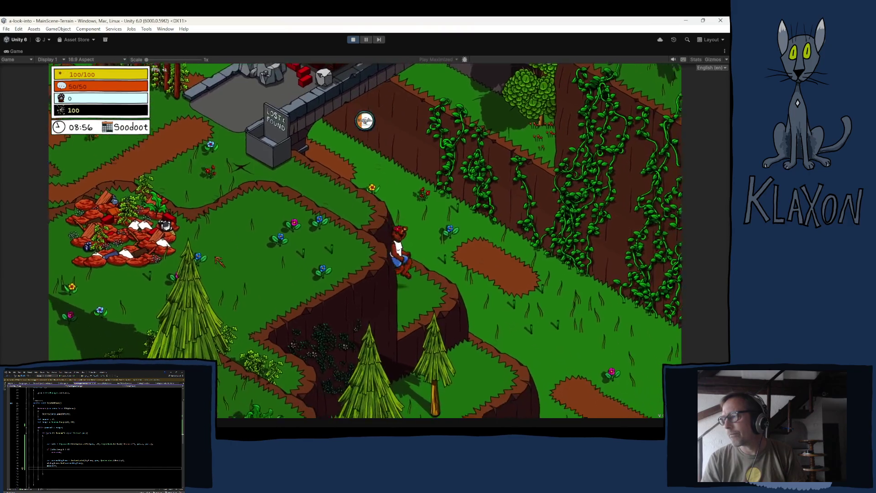
{"action": "key", "text": "s"}
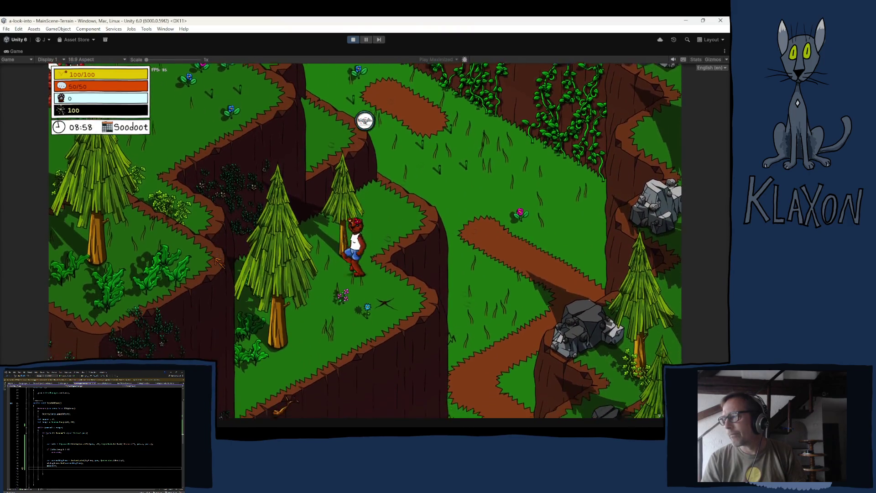
Step: Check the inventory, then dig the spot and finish the ring minigame for copper, soil and coal
{"action": "key", "text": "Tab"}
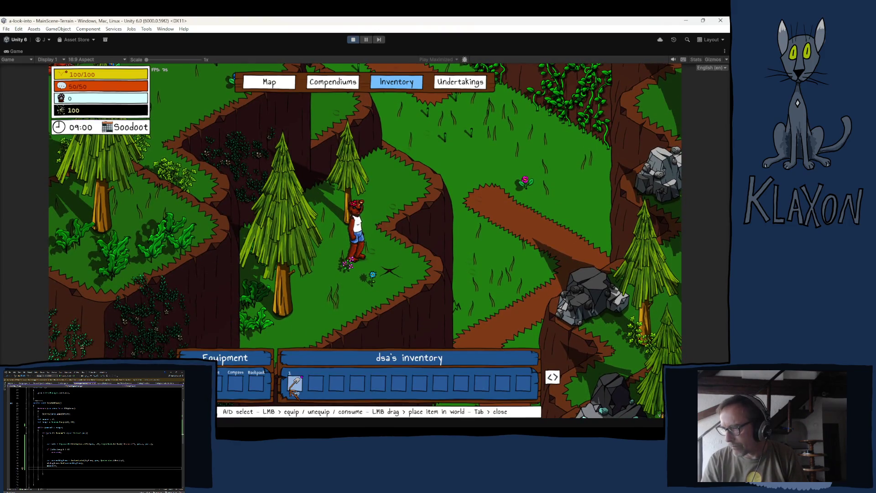
{"action": "key", "text": "Tab"}
{"action": "key", "text": "d"}
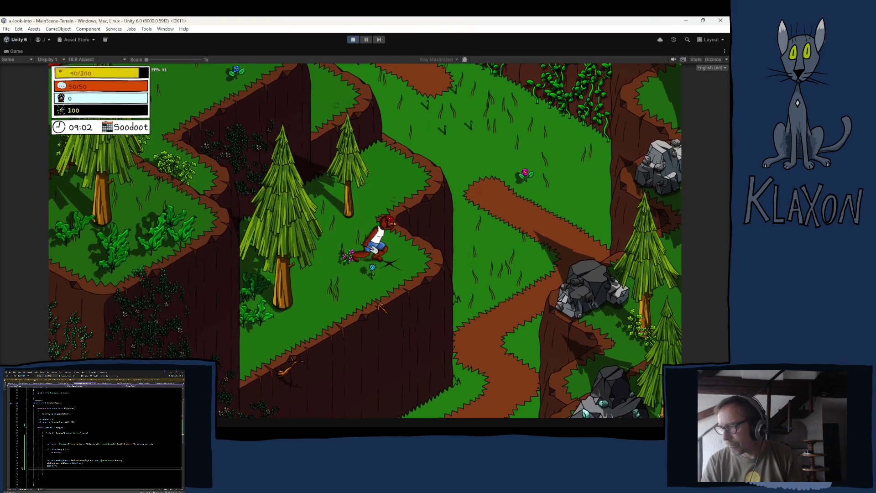
{"action": "left_click", "coordinate": [383, 308]}
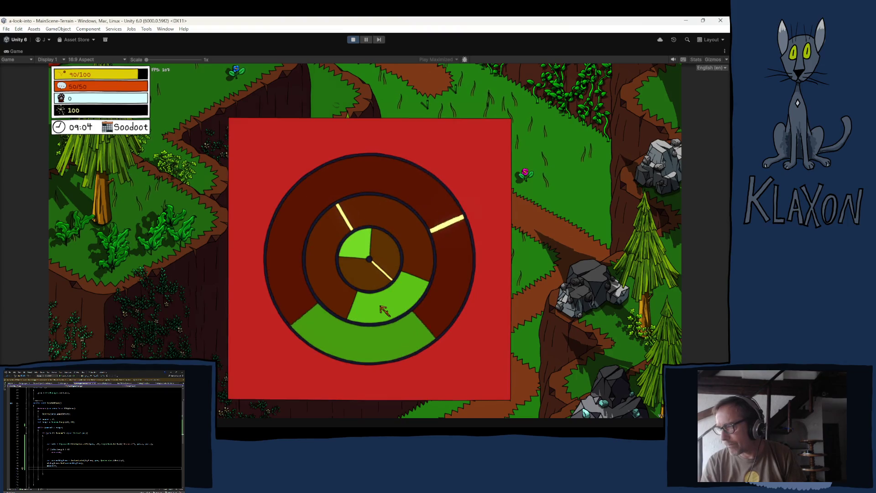
{"action": "left_click", "coordinate": [383, 308]}
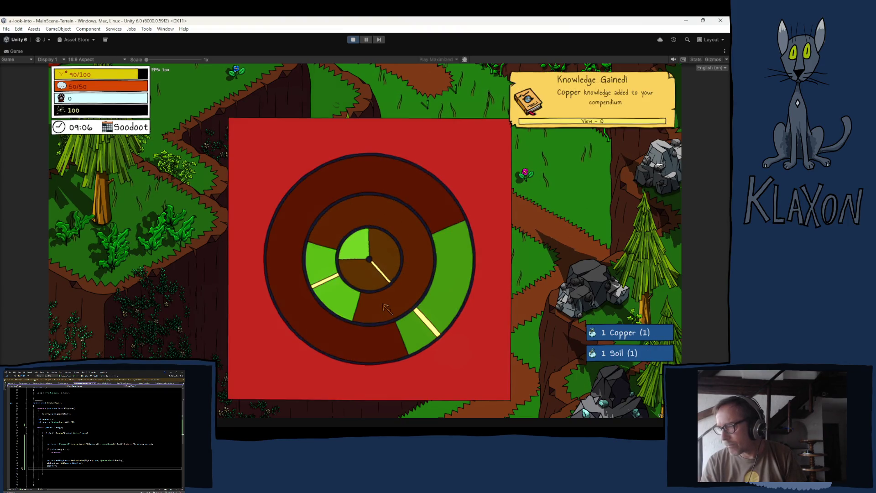
{"action": "left_click", "coordinate": [384, 309]}
{"action": "left_click", "coordinate": [383, 309]}
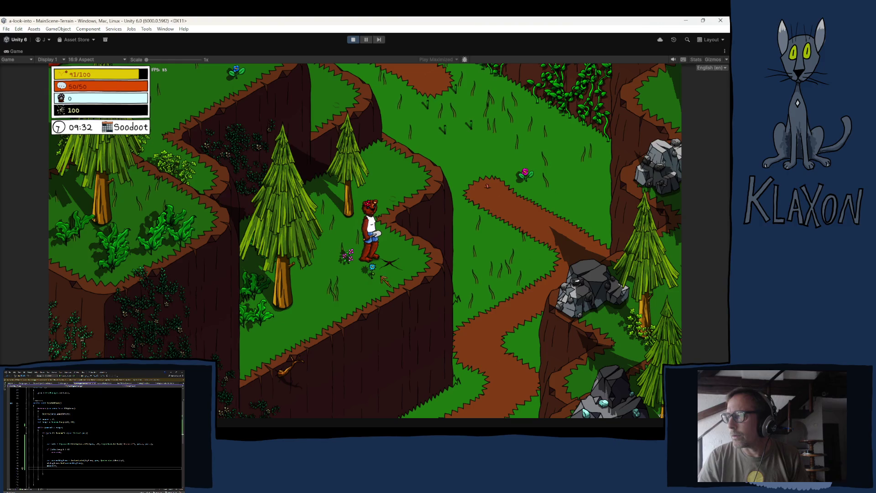
Step: Stop play mode and expand Junk Pile Interactor on the SpadeDigArea prefab, then open its script
{"action": "left_click", "coordinate": [353, 40]}
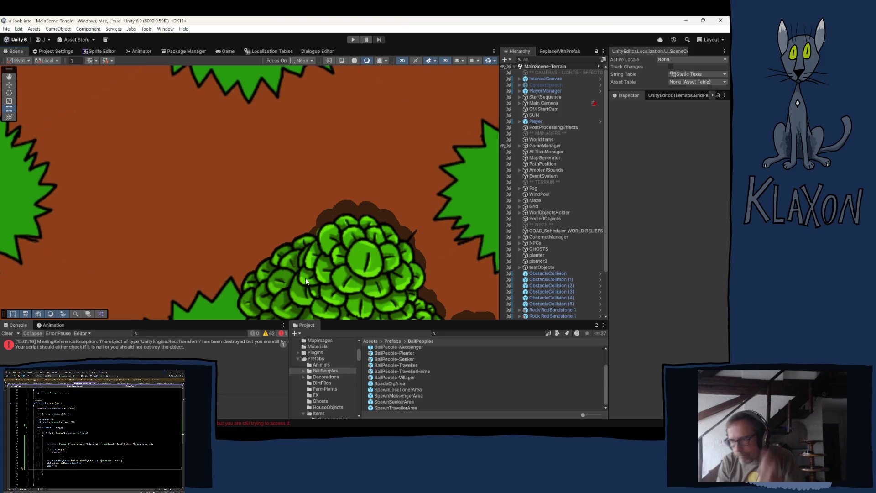
{"action": "scroll", "coordinate": [571, 255], "scroll_direction": "down", "scroll_amount": 3}
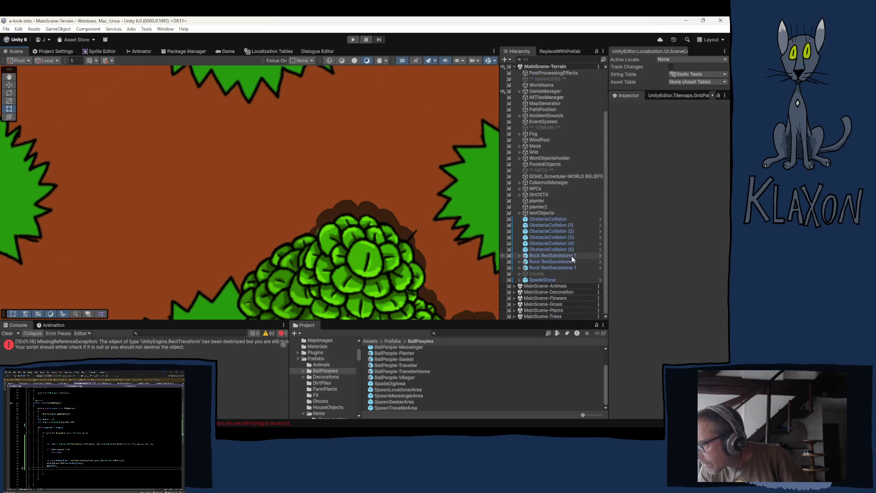
{"action": "left_click", "coordinate": [382, 383]}
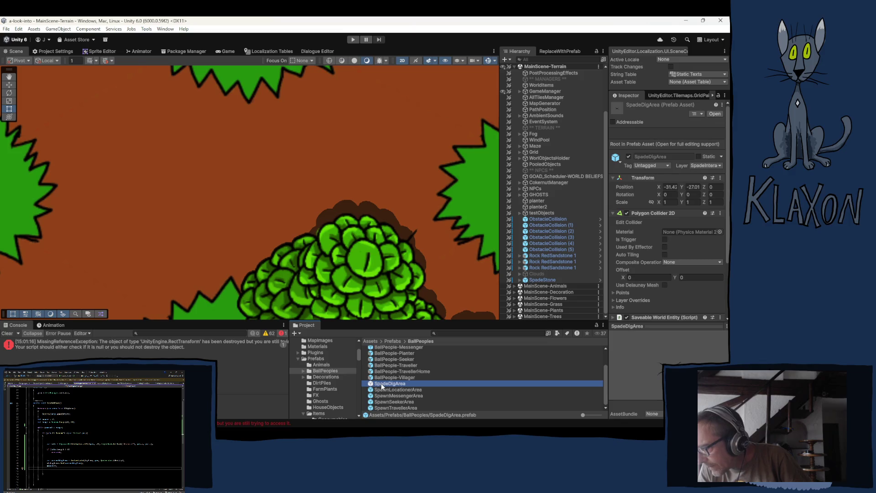
{"action": "left_click", "coordinate": [659, 212]}
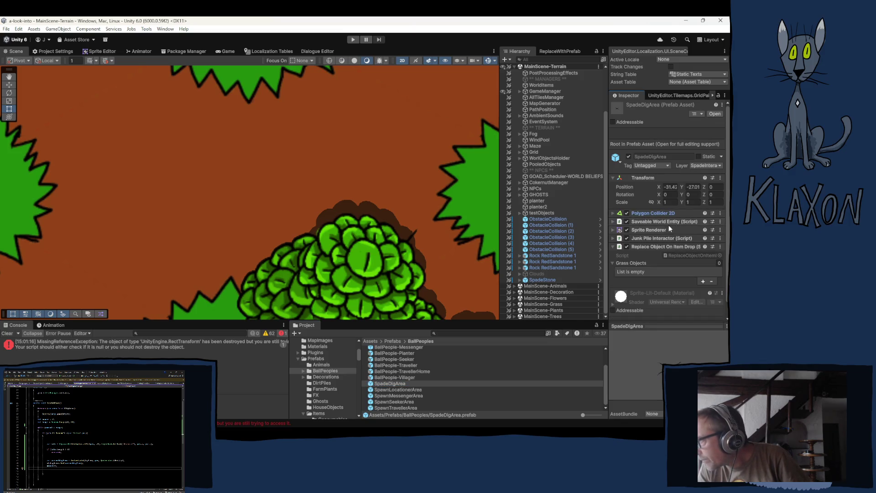
{"action": "left_click", "coordinate": [662, 237]}
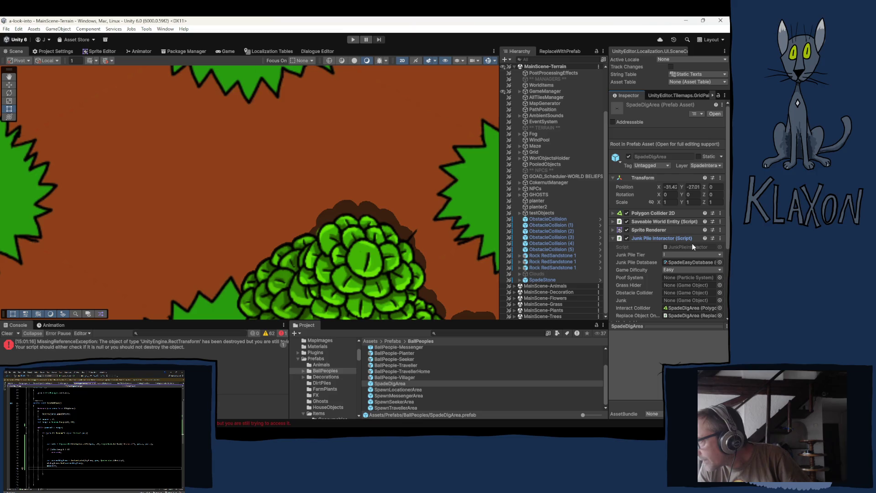
{"action": "scroll", "coordinate": [657, 251], "scroll_direction": "down", "scroll_amount": 3}
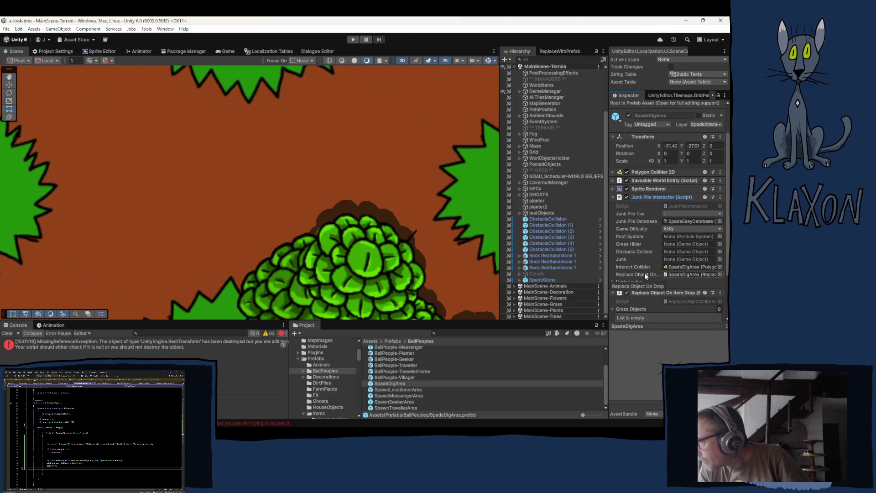
{"action": "double_click", "coordinate": [675, 204]}
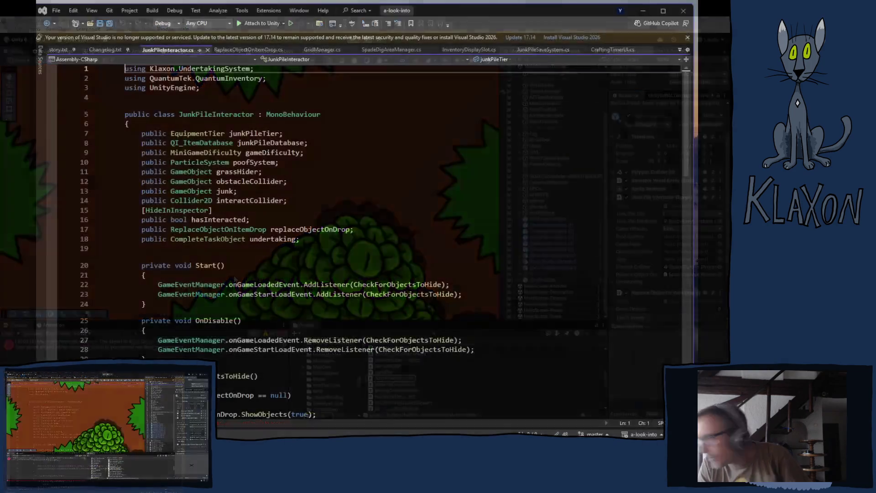
Step: Scroll through JunkPileInteractor.cs, reviewing its fields and its Start/OnDisable load-event handlers
{"action": "scroll", "coordinate": [359, 335], "scroll_direction": "down", "scroll_amount": 7}
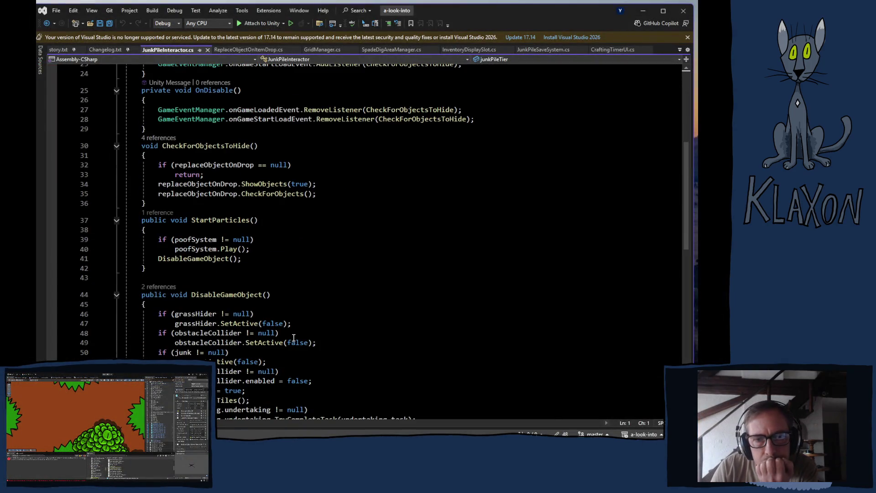
{"action": "scroll", "coordinate": [323, 321], "scroll_direction": "down", "scroll_amount": 4}
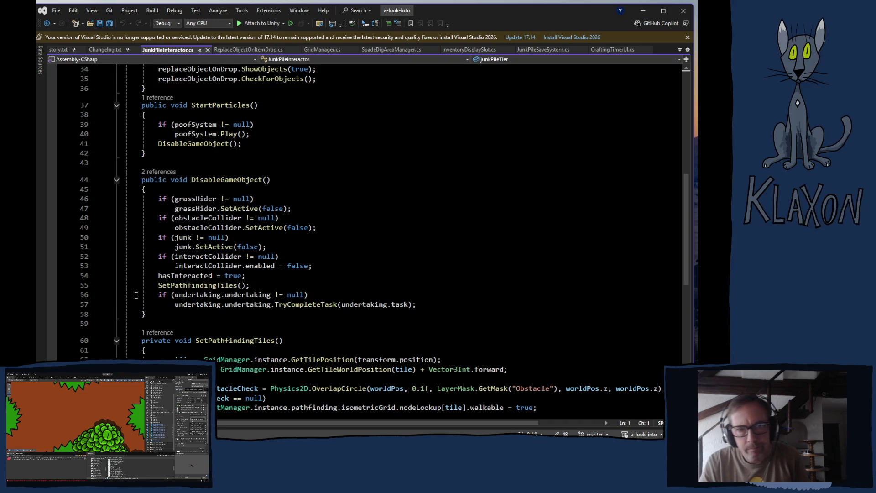
{"action": "scroll", "coordinate": [235, 258], "scroll_direction": "up", "scroll_amount": 9}
{"action": "scroll", "coordinate": [201, 197], "scroll_direction": "up", "scroll_amount": 2}
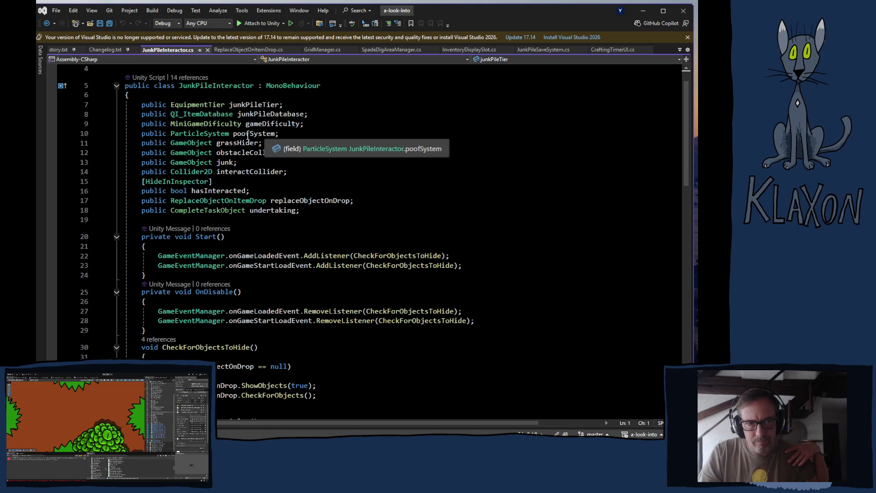
{"action": "scroll", "coordinate": [301, 211], "scroll_direction": "up", "scroll_amount": 1}
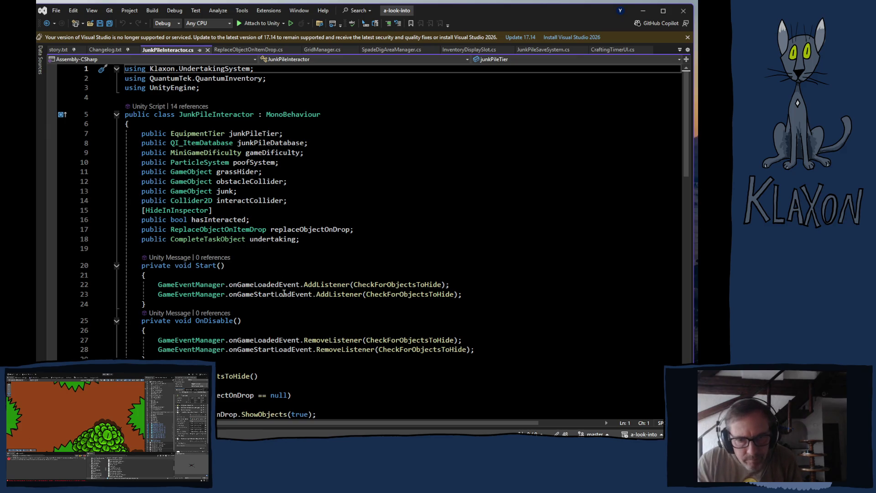
{"action": "scroll", "coordinate": [389, 310], "scroll_direction": "down", "scroll_amount": 2}
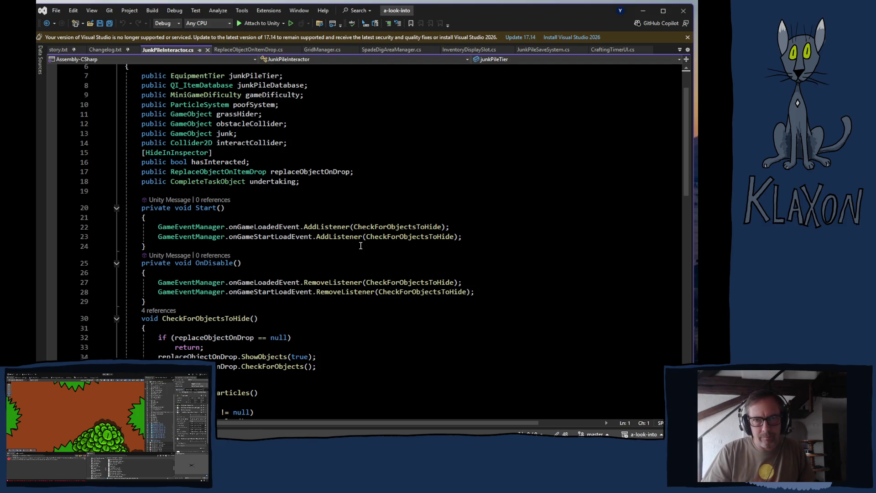
{"action": "scroll", "coordinate": [358, 245], "scroll_direction": "up", "scroll_amount": 2}
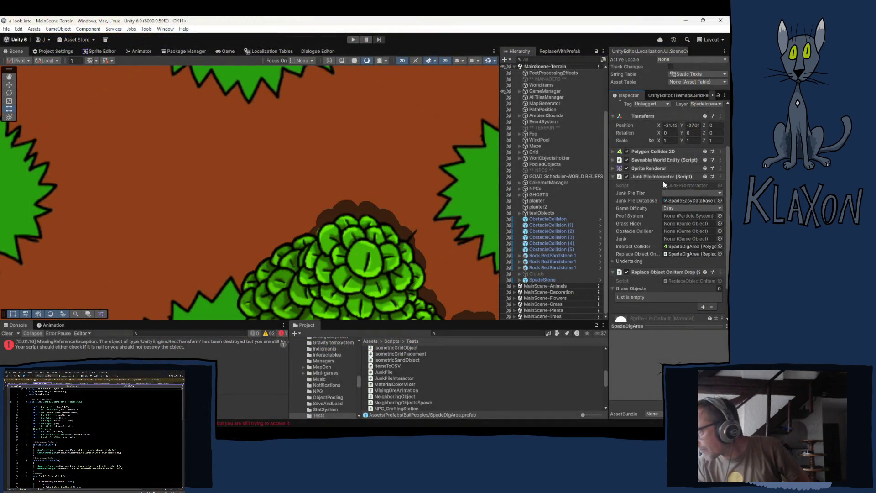
Step: Create a MonoBehaviour script named SpadeInteractable in Assets/Scripts/Tests beside JunkPileInteractor
{"action": "left_click", "coordinate": [394, 378]}
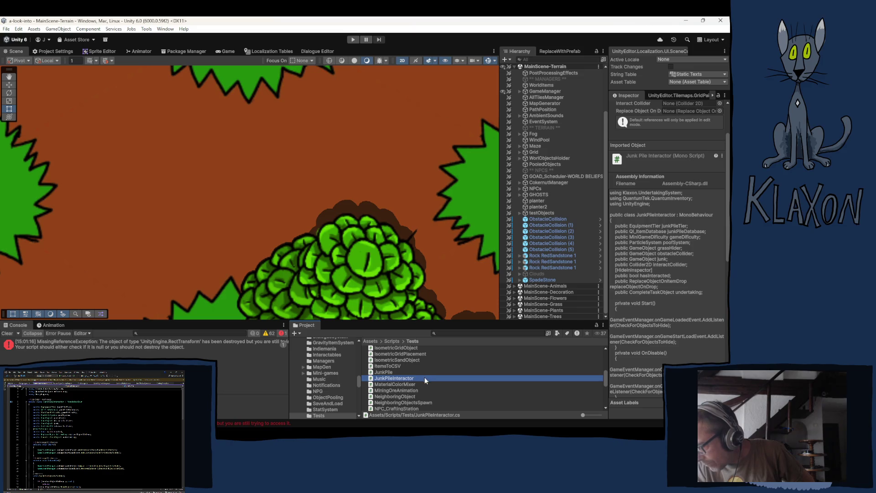
{"action": "scroll", "coordinate": [418, 381], "scroll_direction": "down", "scroll_amount": 5}
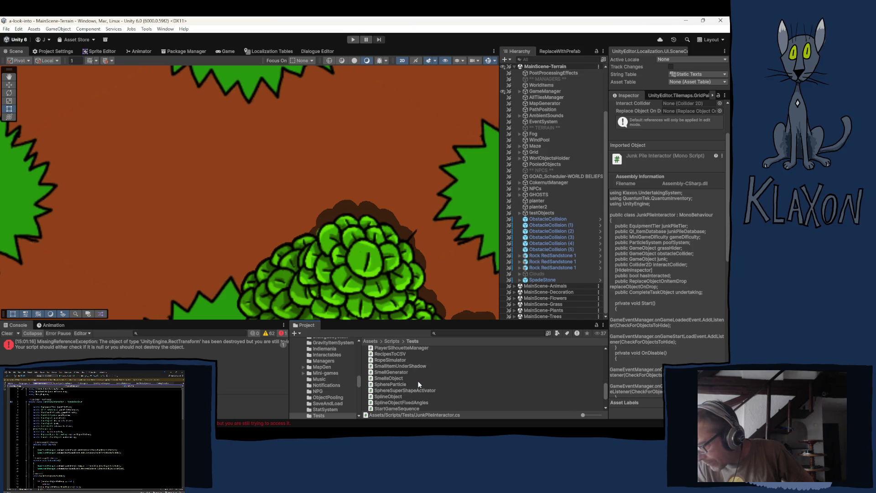
{"action": "scroll", "coordinate": [418, 381], "scroll_direction": "up", "scroll_amount": 5}
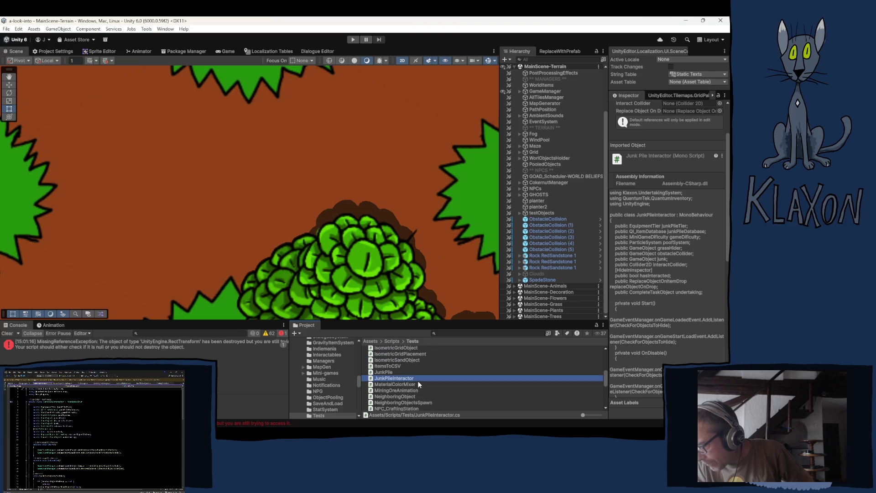
{"action": "right_click", "coordinate": [422, 377]}
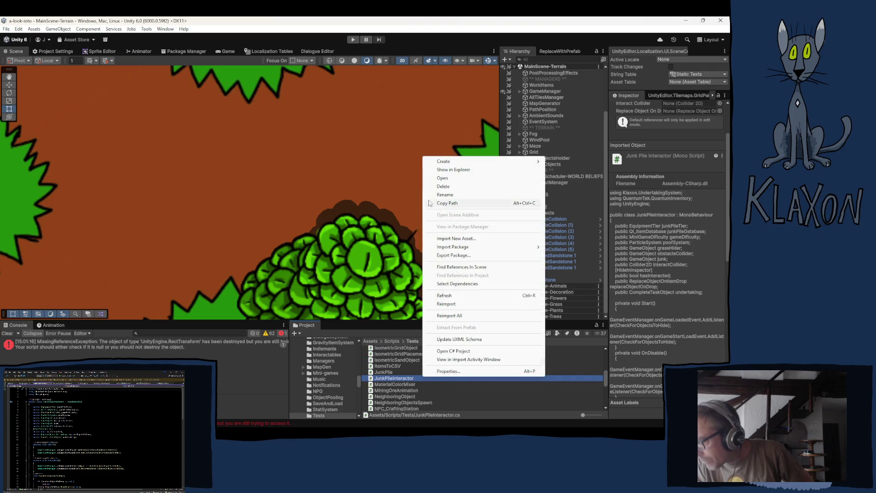
{"action": "mouse_move", "coordinate": [452, 161]}
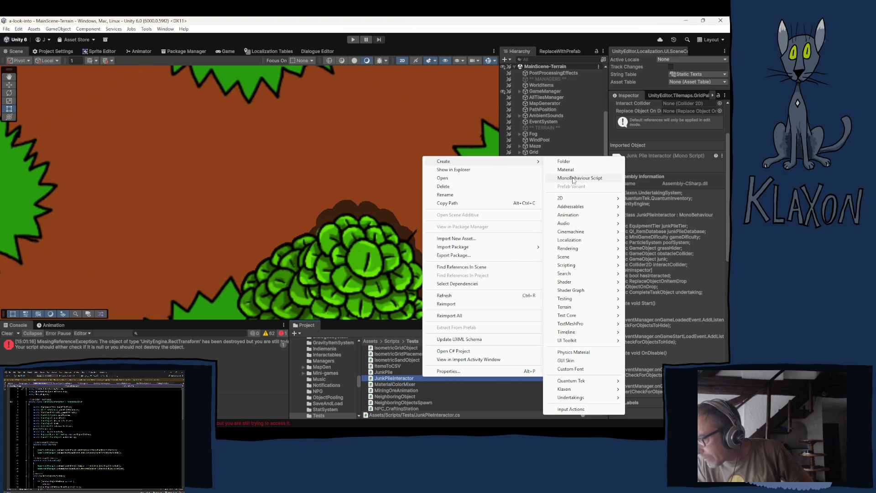
{"action": "left_click", "coordinate": [571, 181]}
{"action": "type", "text": "Spade"}
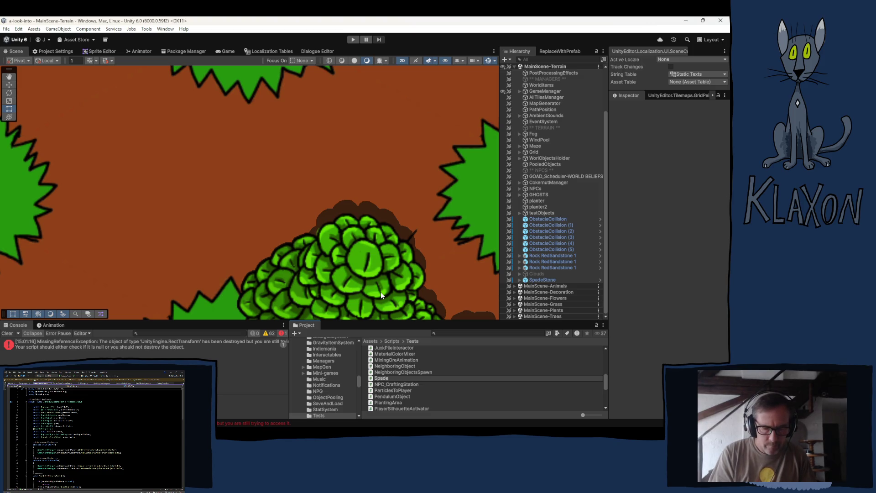
{"action": "type", "text": "Intera"}
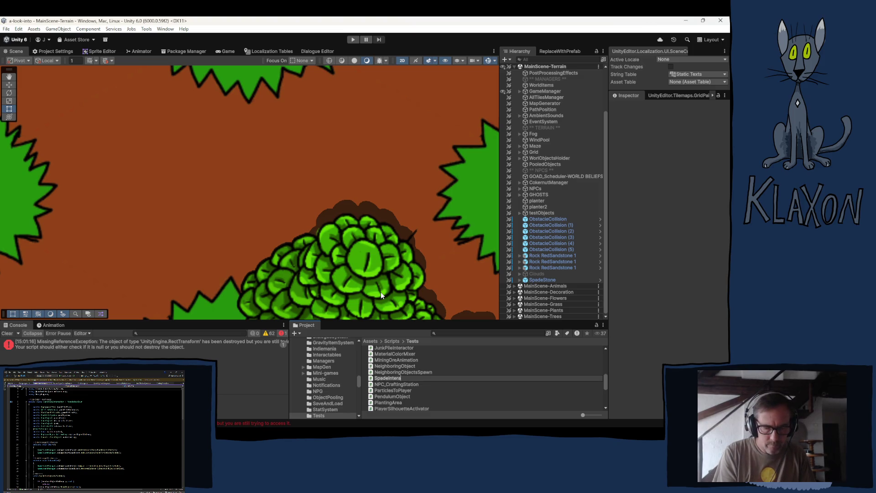
{"action": "type", "text": "ctable"}
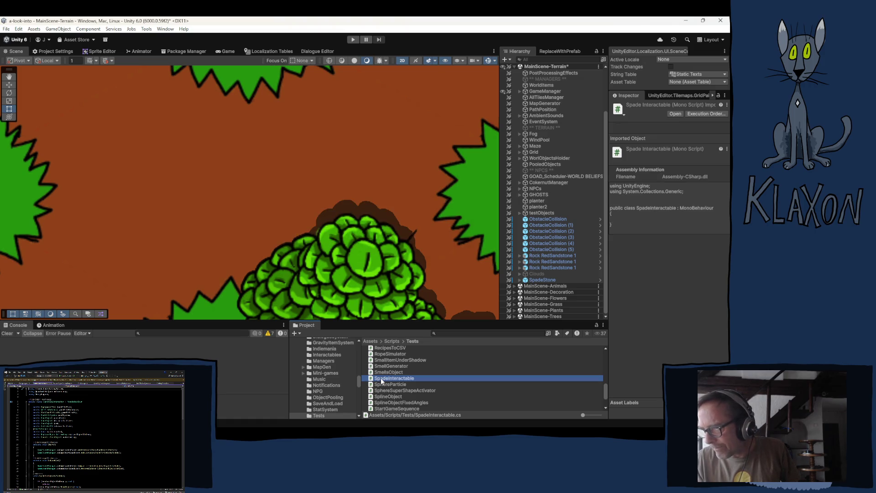
Step: Open SpadeInteractable.cs in Visual Studio and read through JunkPileInteractor.cs for reference
{"action": "double_click", "coordinate": [381, 379]}
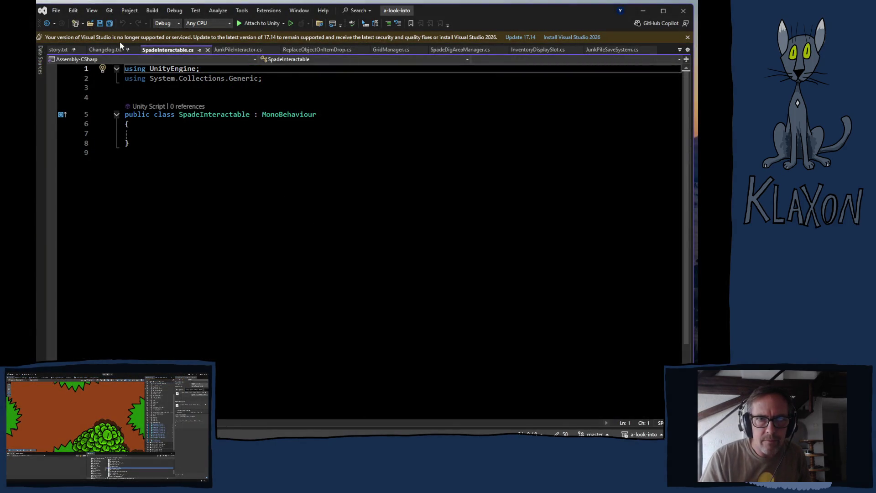
{"action": "left_click", "coordinate": [232, 50]}
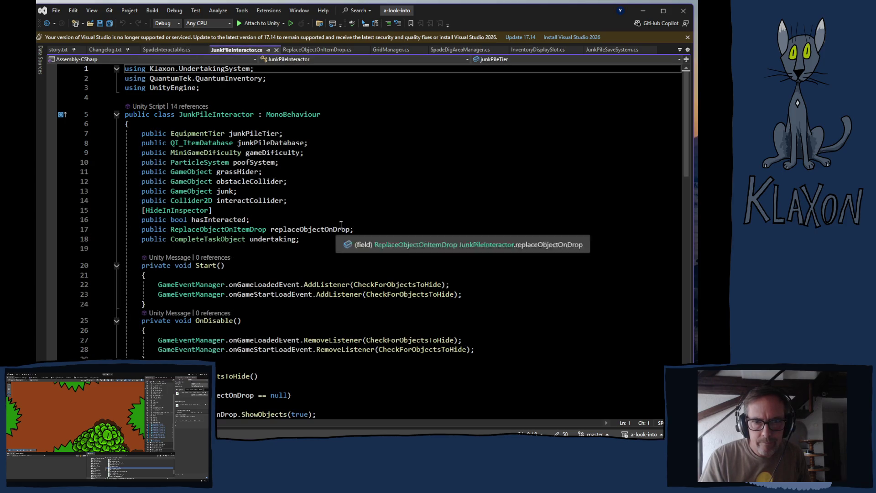
{"action": "scroll", "coordinate": [419, 275], "scroll_direction": "down", "scroll_amount": 2}
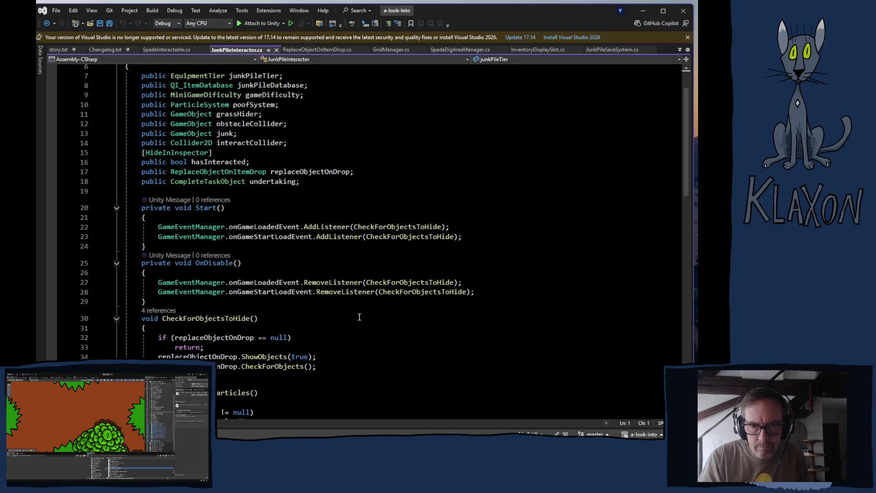
{"action": "scroll", "coordinate": [337, 319], "scroll_direction": "down", "scroll_amount": 2}
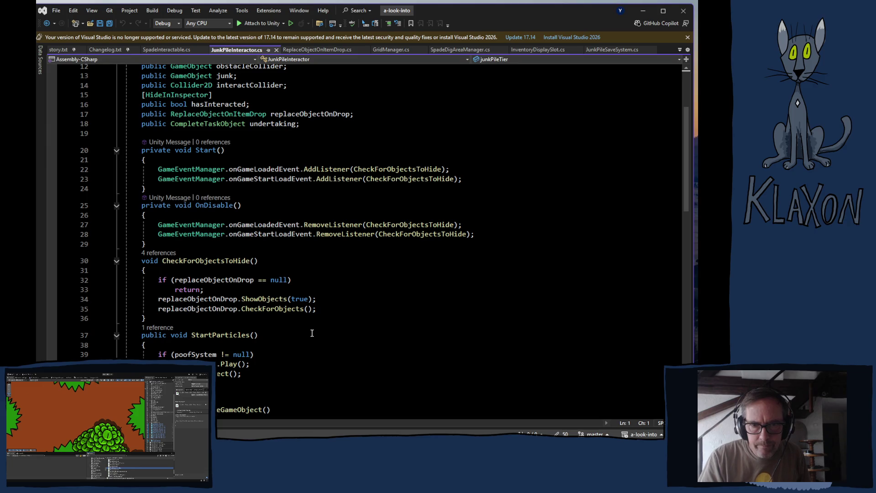
{"action": "scroll", "coordinate": [377, 335], "scroll_direction": "down", "scroll_amount": 3}
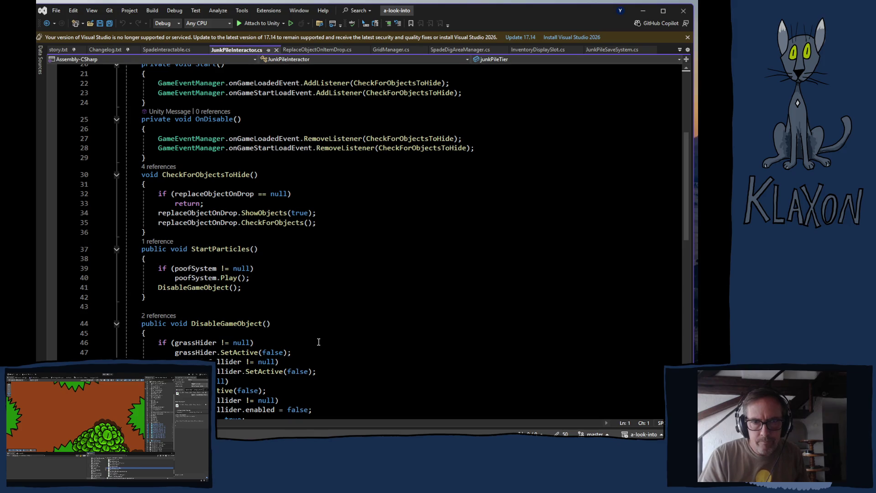
{"action": "scroll", "coordinate": [318, 343], "scroll_direction": "down", "scroll_amount": 4}
{"action": "scroll", "coordinate": [318, 342], "scroll_direction": "down", "scroll_amount": 1}
{"action": "scroll", "coordinate": [318, 343], "scroll_direction": "down", "scroll_amount": 4}
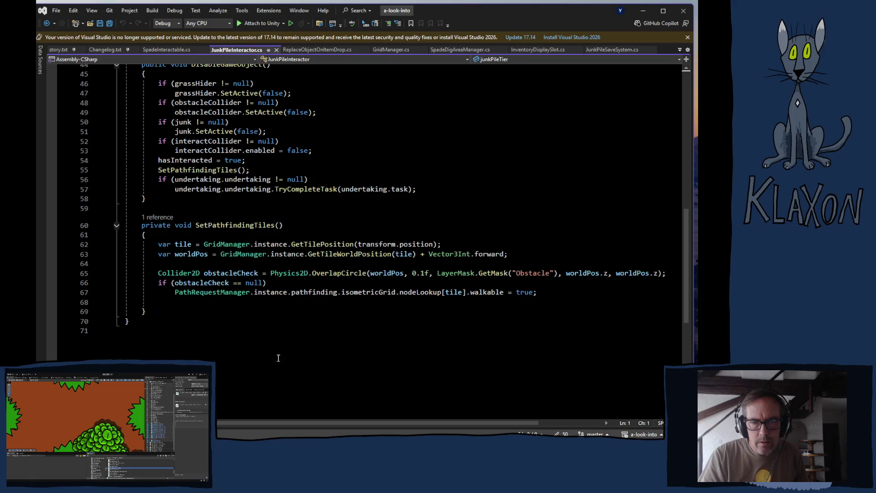
{"action": "scroll", "coordinate": [303, 292], "scroll_direction": "up", "scroll_amount": 6}
{"action": "scroll", "coordinate": [309, 300], "scroll_direction": "up", "scroll_amount": 1}
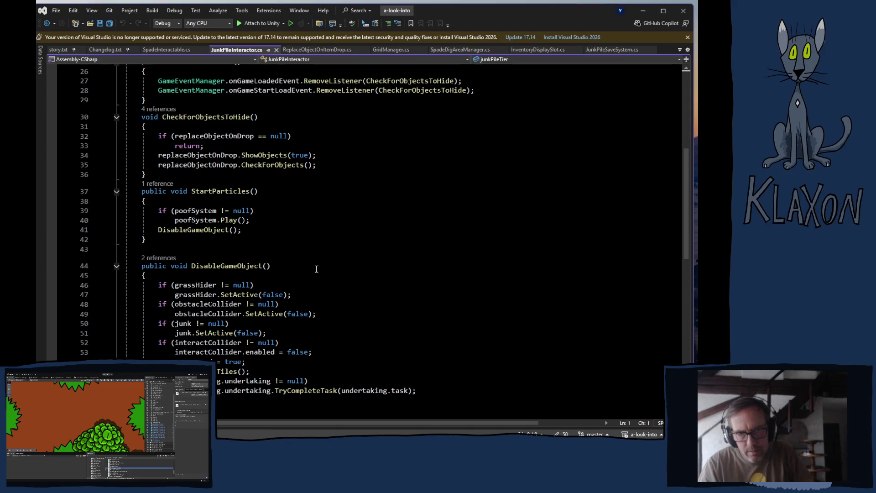
Step: Scroll back to the top of JunkPileInteractor.cs and close InventoryDisplaySlot.cs
{"action": "scroll", "coordinate": [338, 259], "scroll_direction": "down", "scroll_amount": 4}
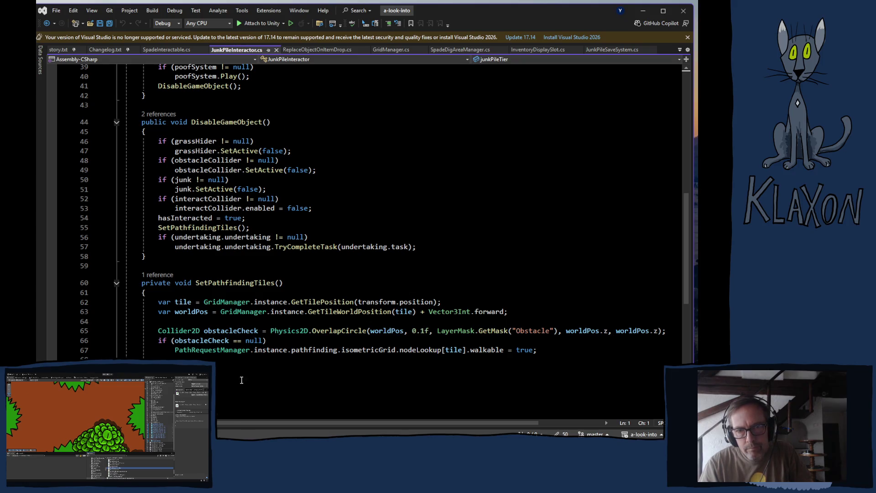
{"action": "scroll", "coordinate": [365, 210], "scroll_direction": "up", "scroll_amount": 4}
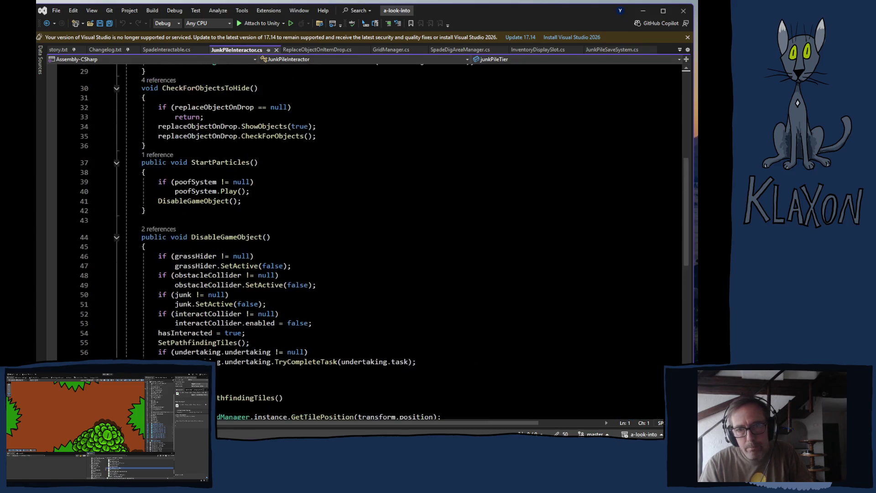
{"action": "scroll", "coordinate": [365, 210], "scroll_direction": "up", "scroll_amount": 2}
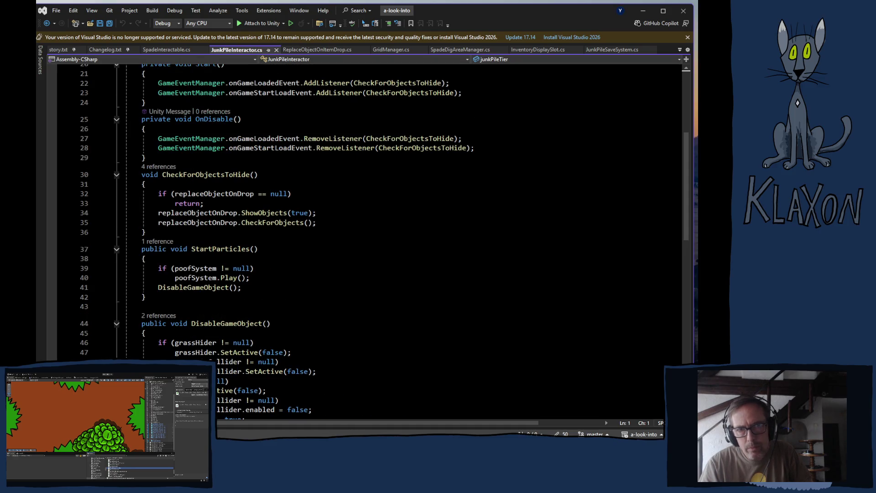
{"action": "scroll", "coordinate": [243, 317], "scroll_direction": "up", "scroll_amount": 1}
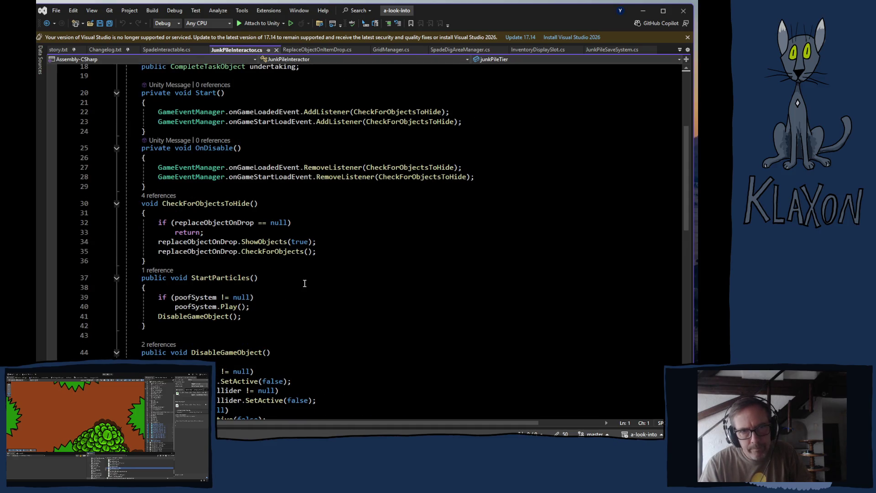
{"action": "scroll", "coordinate": [305, 283], "scroll_direction": "up", "scroll_amount": 2}
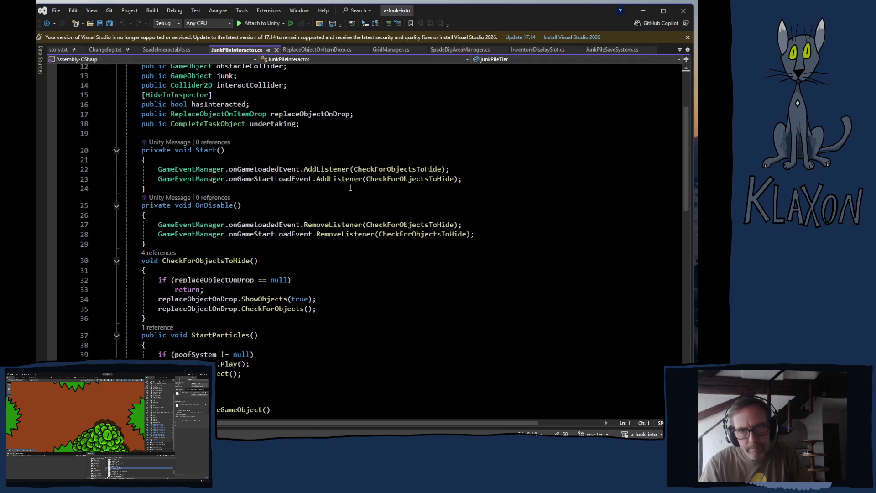
{"action": "scroll", "coordinate": [329, 189], "scroll_direction": "up", "scroll_amount": 3}
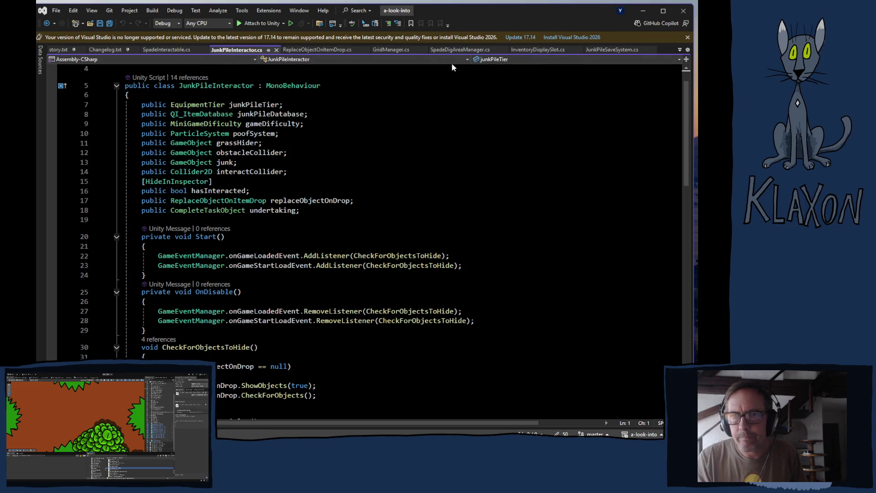
{"action": "left_click", "coordinate": [579, 50]}
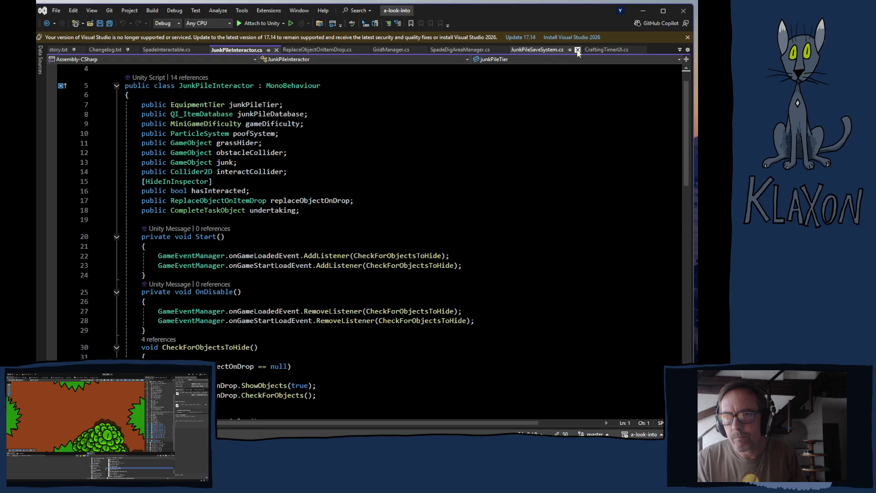